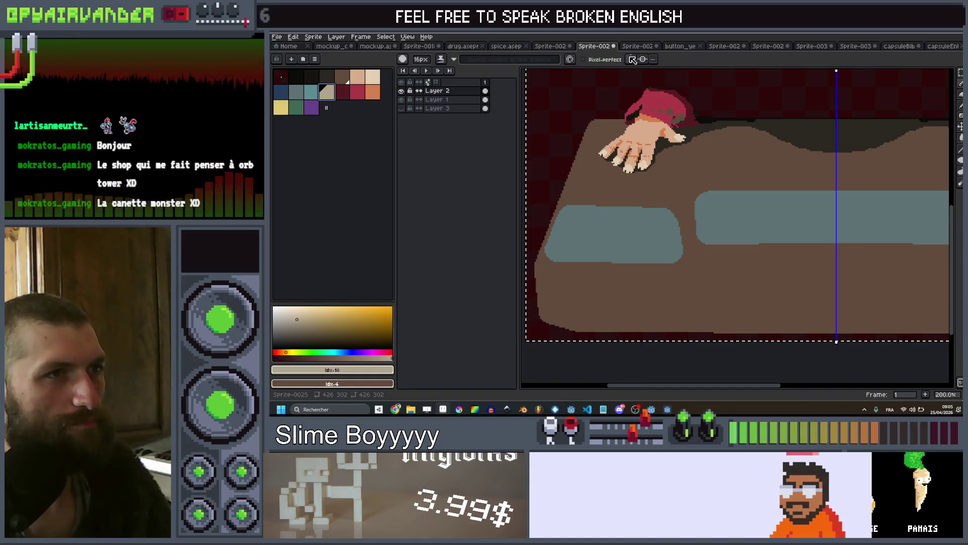
Paint-bucket fill the left blue panel beige and the right blue panel peach.
{"action": "key", "text": "g"}
{"action": "scroll", "coordinate": [609, 225], "scroll_direction": "down", "scroll_amount": 1}
{"action": "left_click", "coordinate": [618, 226]}
{"action": "scroll", "coordinate": [807, 217], "scroll_direction": "up", "scroll_amount": 1}
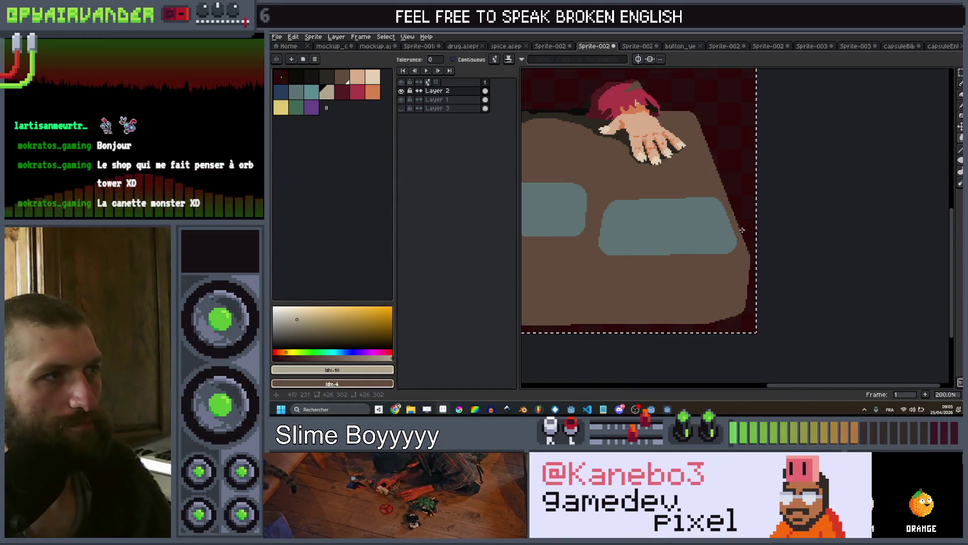
{"action": "scroll", "coordinate": [614, 198], "scroll_direction": "down", "scroll_amount": 3}
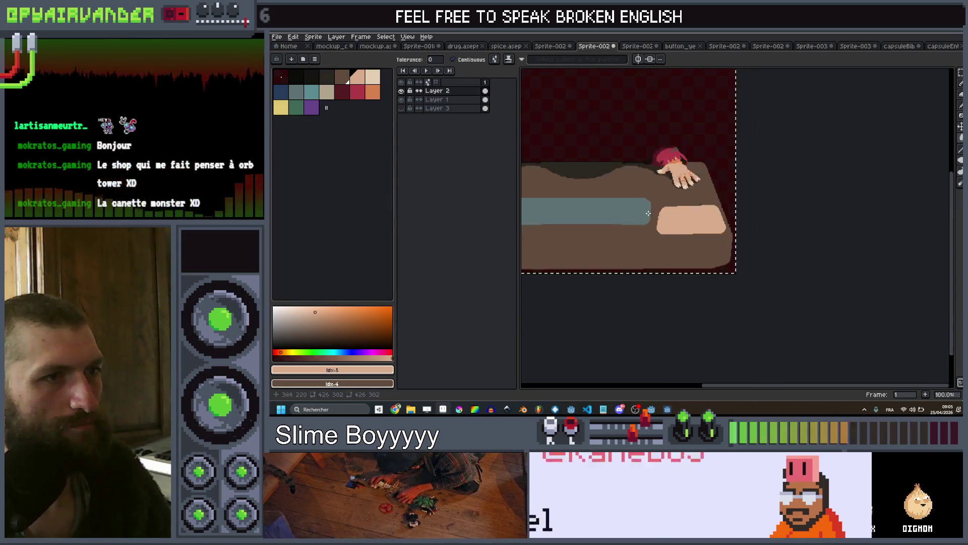
{"action": "scroll", "coordinate": [655, 202], "scroll_direction": "up", "scroll_amount": 3}
{"action": "scroll", "coordinate": [779, 204], "scroll_direction": "down", "scroll_amount": 1}
{"action": "left_click", "coordinate": [781, 206]}
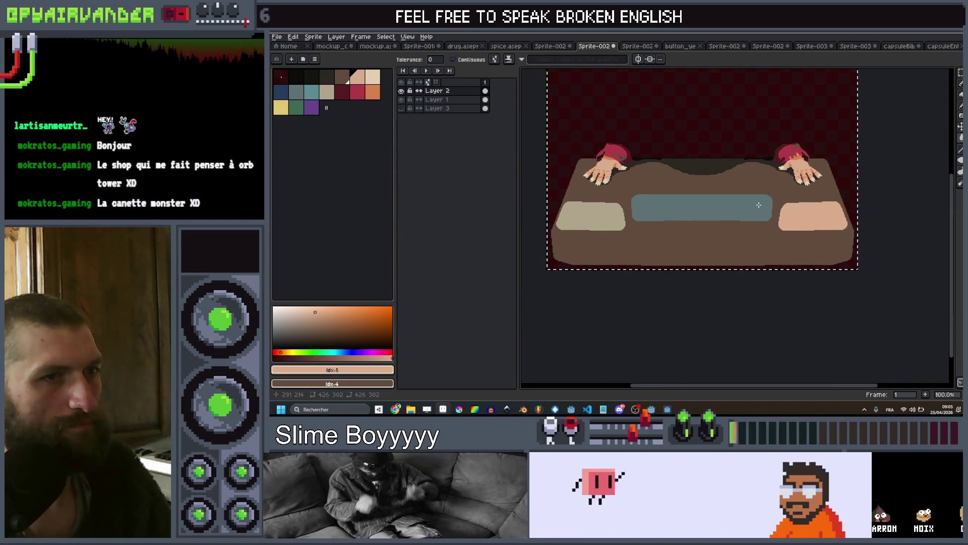
Export the counter artwork as shop_bkg.png and return to Godot.
{"action": "key", "text": "ctrl+alt+shift+s"}
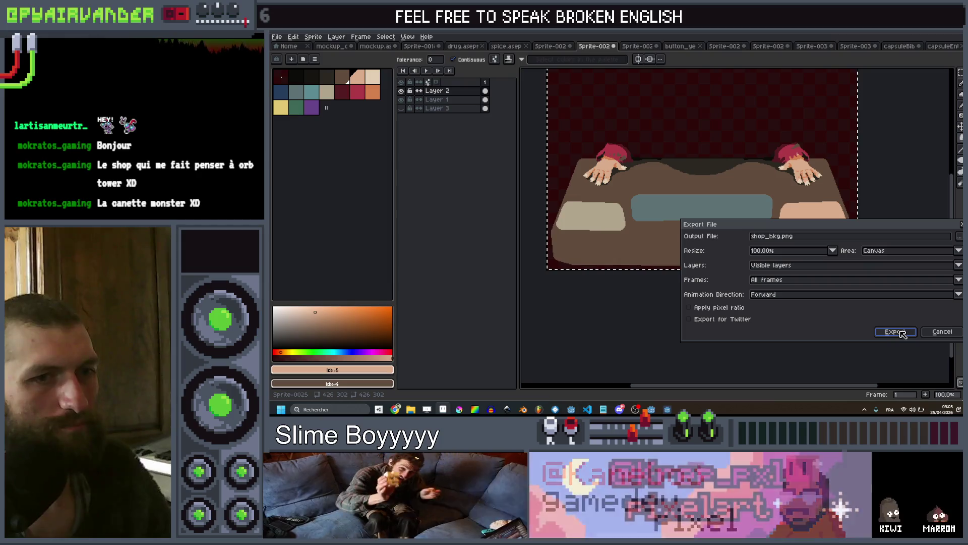
{"action": "left_click", "coordinate": [894, 330]}
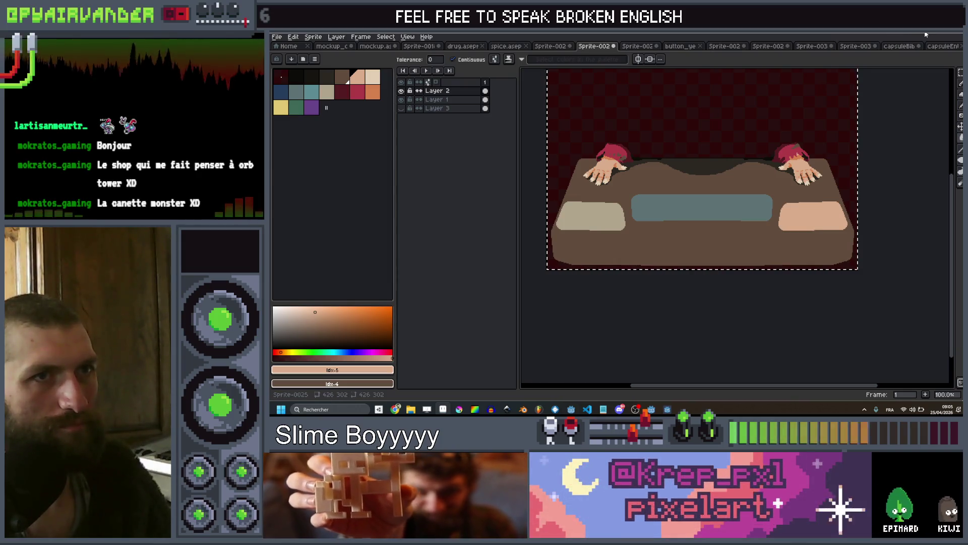
{"action": "key", "text": "alt+Tab"}
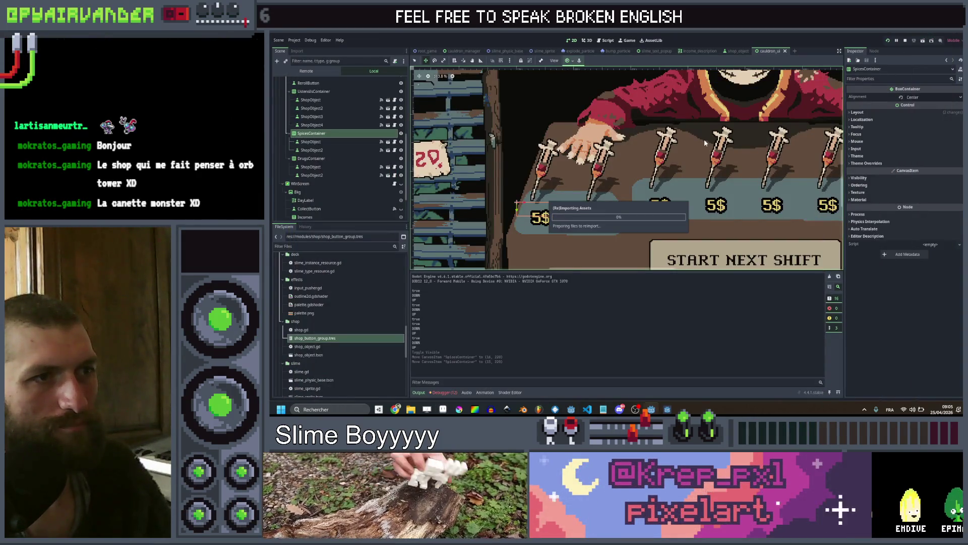
Test-run the project with the recoloured counter art, then stop it.
{"action": "scroll", "coordinate": [704, 139], "scroll_direction": "down", "scroll_amount": 3}
{"action": "scroll", "coordinate": [709, 145], "scroll_direction": "right", "scroll_amount": 3}
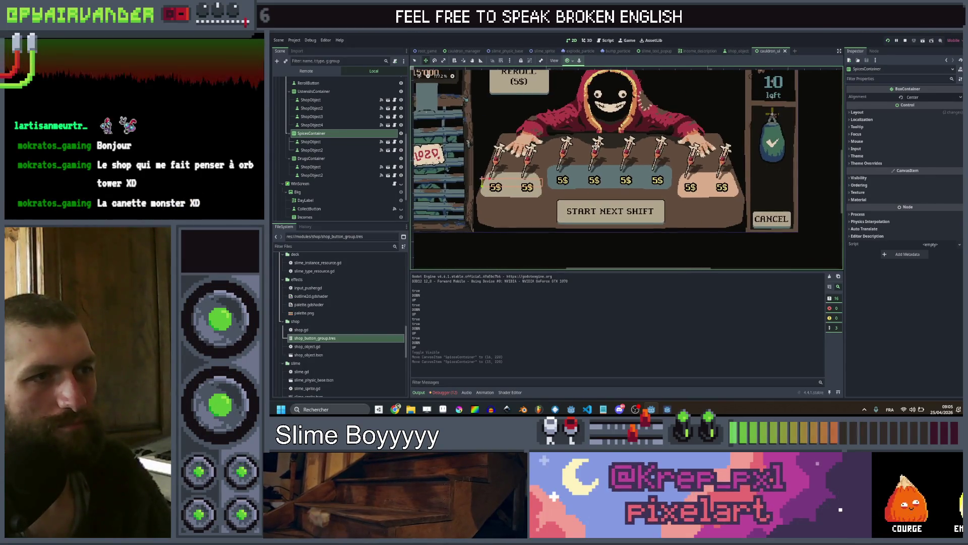
{"action": "scroll", "coordinate": [646, 138], "scroll_direction": "left", "scroll_amount": 2}
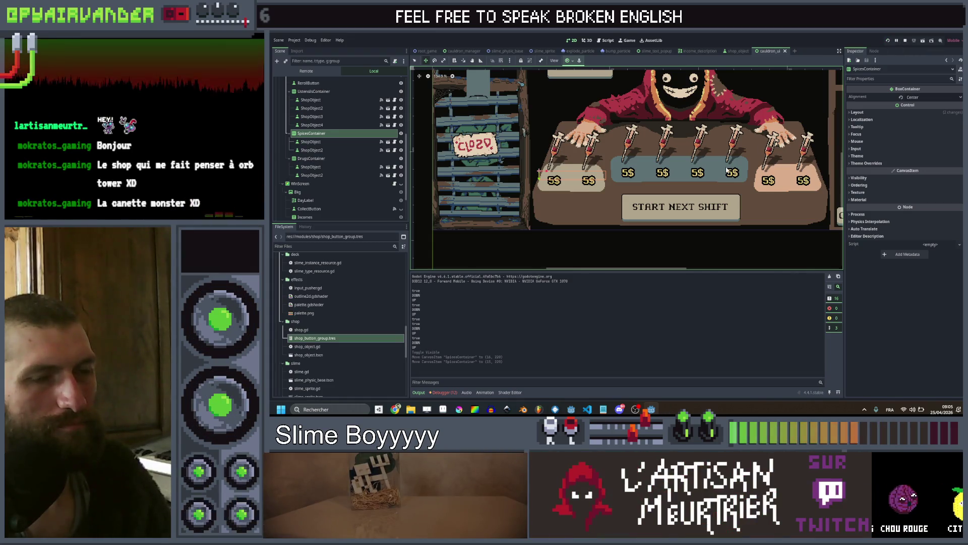
{"action": "left_click", "coordinate": [887, 40]}
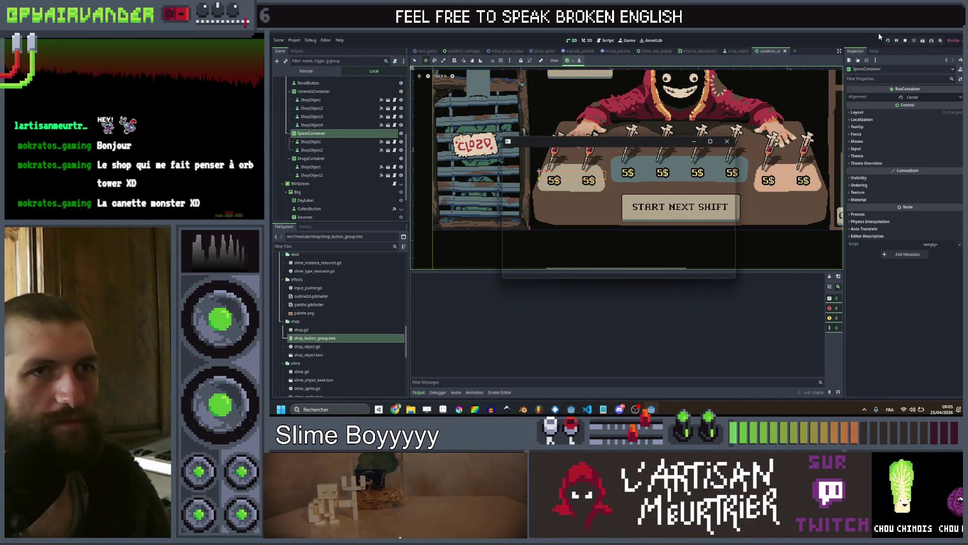
{"action": "left_click", "coordinate": [906, 40]}
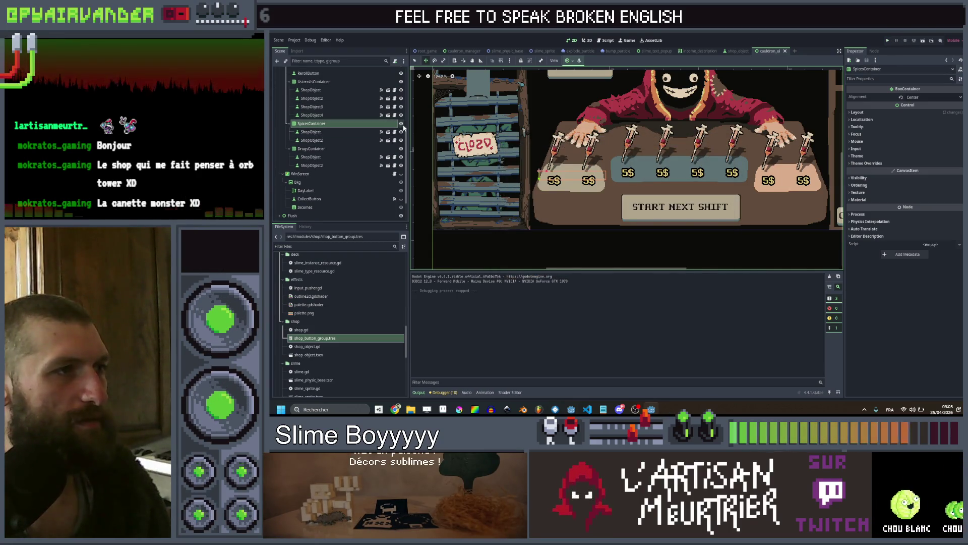
Show SpicesContainer with its eye icon in the Scene dock and save the shop scene.
{"action": "scroll", "coordinate": [390, 110], "scroll_direction": "up", "scroll_amount": 3}
{"action": "left_click", "coordinate": [401, 180]}
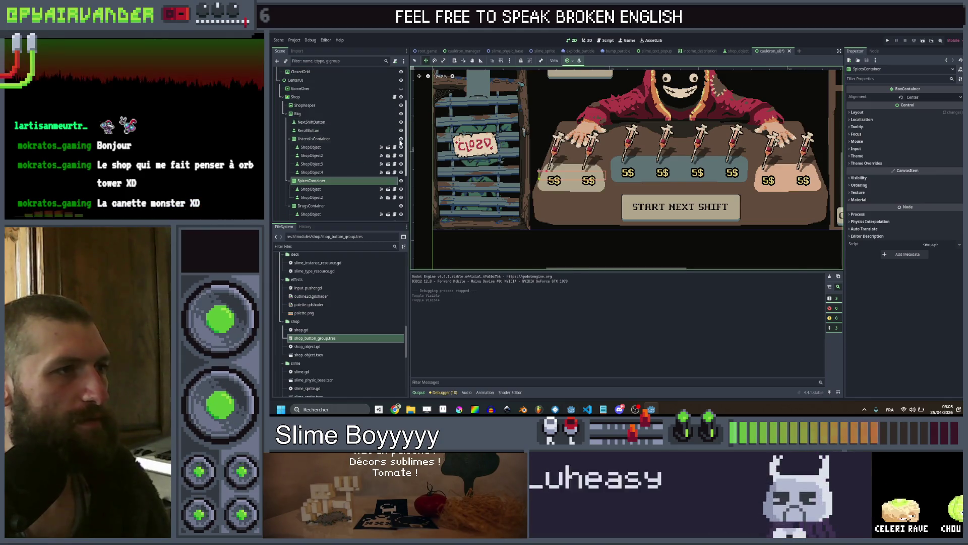
{"action": "key", "text": "ctrl+s"}
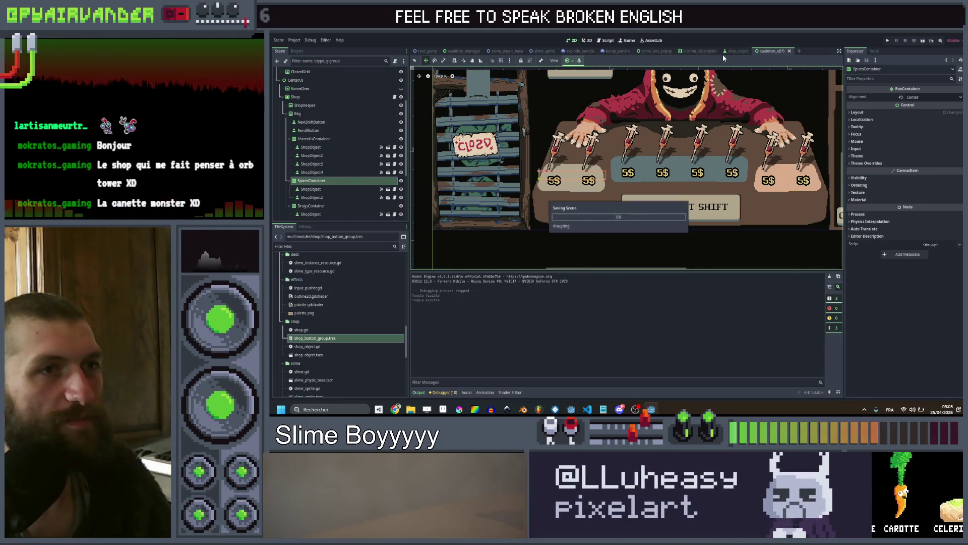
In shop.gd, add 'await get_tree().create_timer(0.1).timeout' after line 41.
{"action": "left_click", "coordinate": [604, 40]}
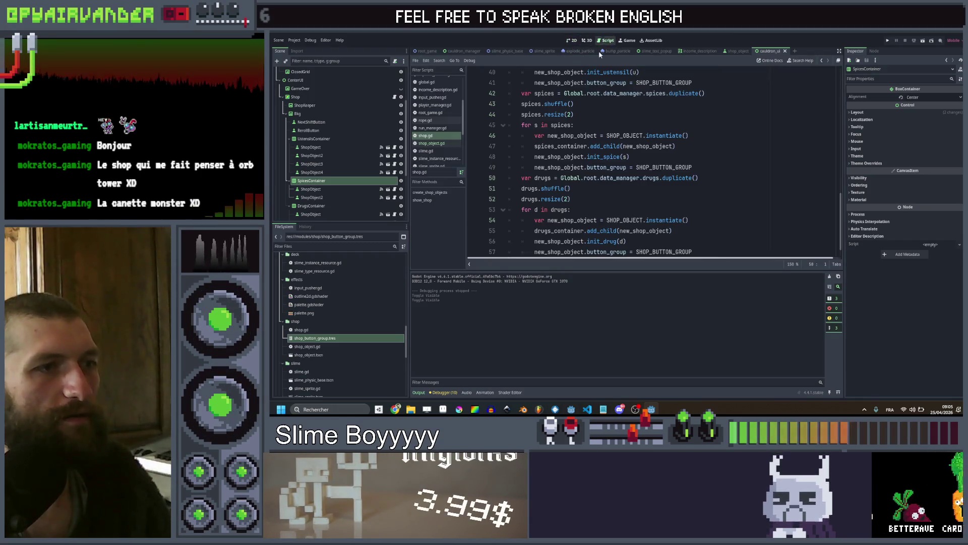
{"action": "scroll", "coordinate": [605, 162], "scroll_direction": "up", "scroll_amount": 2}
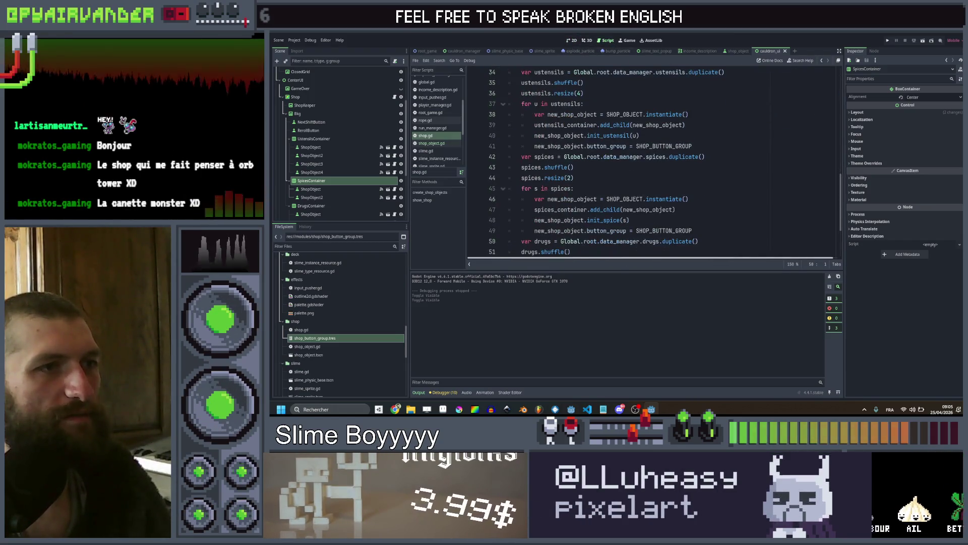
{"action": "left_click", "coordinate": [700, 146]}
{"action": "scroll", "coordinate": [701, 146], "scroll_direction": "up", "scroll_amount": 1}
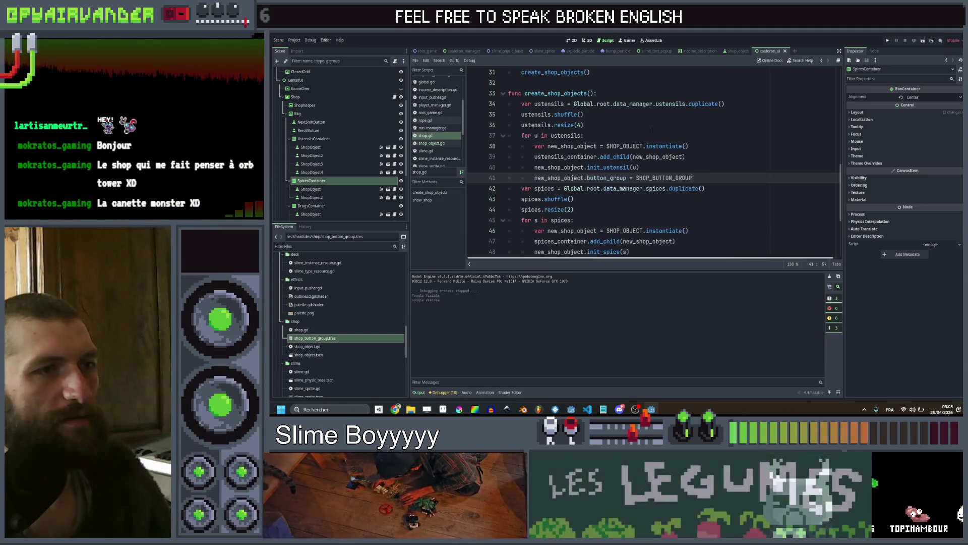
{"action": "key", "text": "Return"}
{"action": "type", "text": "await ne"}
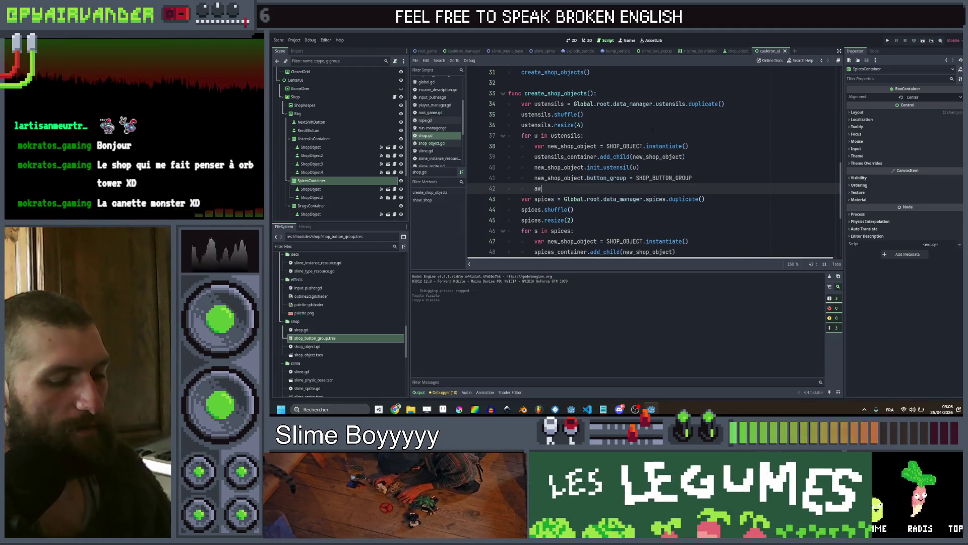
{"action": "key", "text": "BackSpace"}
{"action": "key", "text": "BackSpace"}
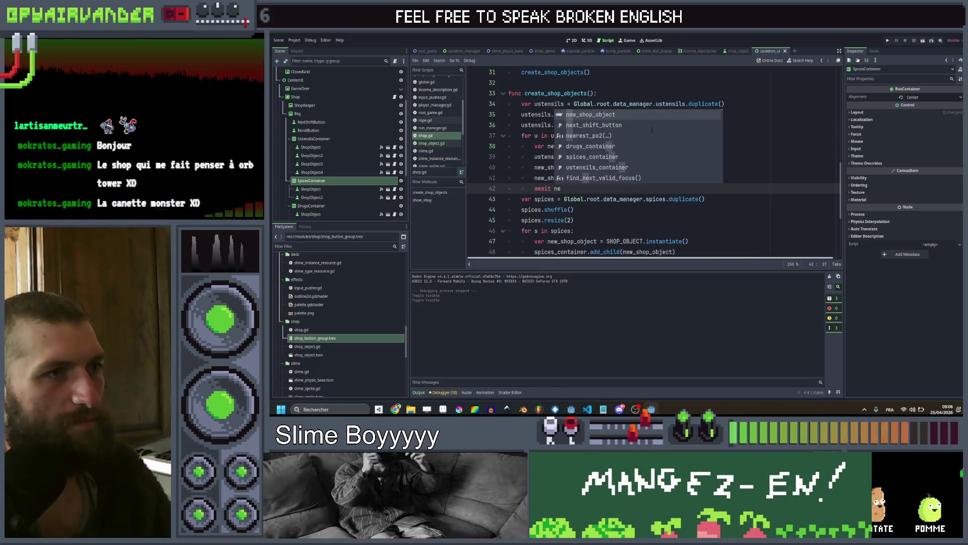
{"action": "type", "text": "get_tree()"}
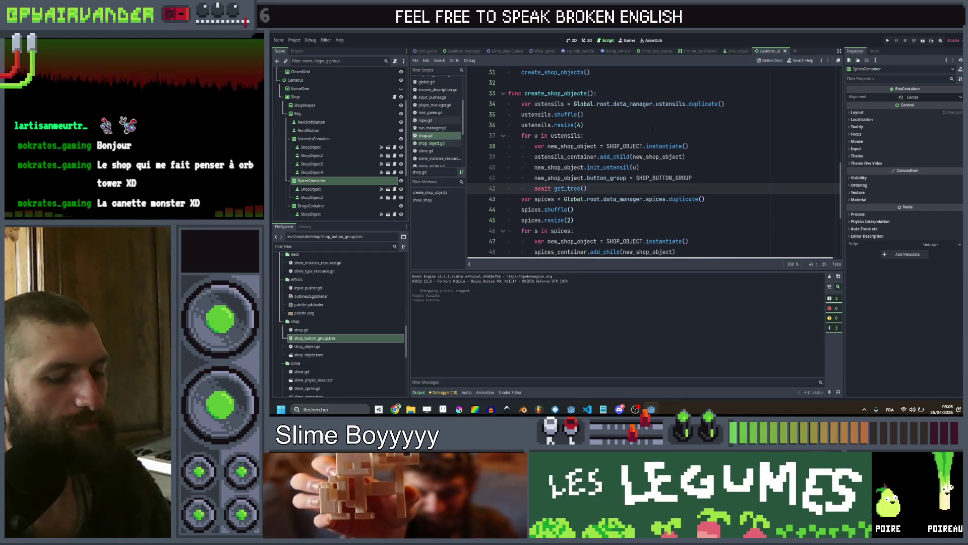
{"action": "type", "text": ".cre"}
{"action": "key", "text": "Return"}
{"action": "type", "text": "0.1"}
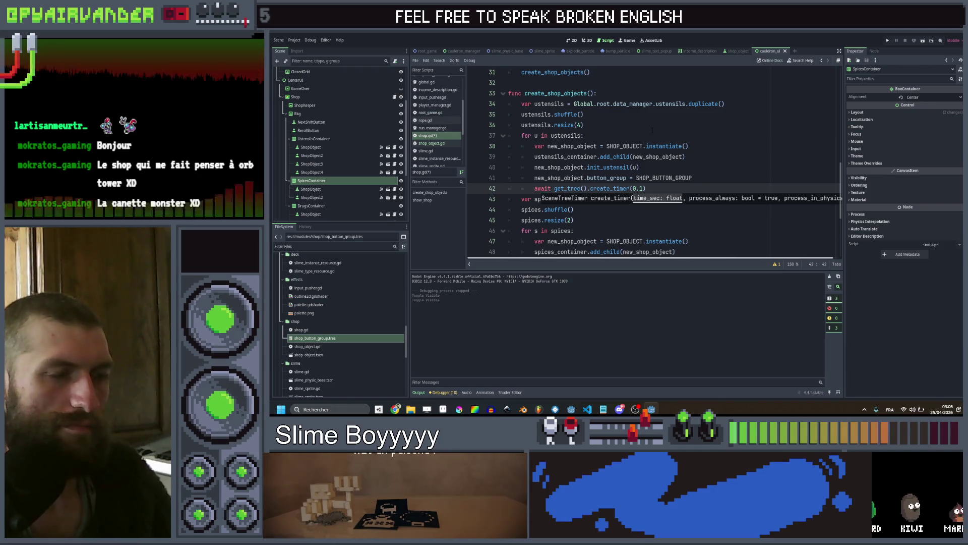
{"action": "type", "text": ", "}
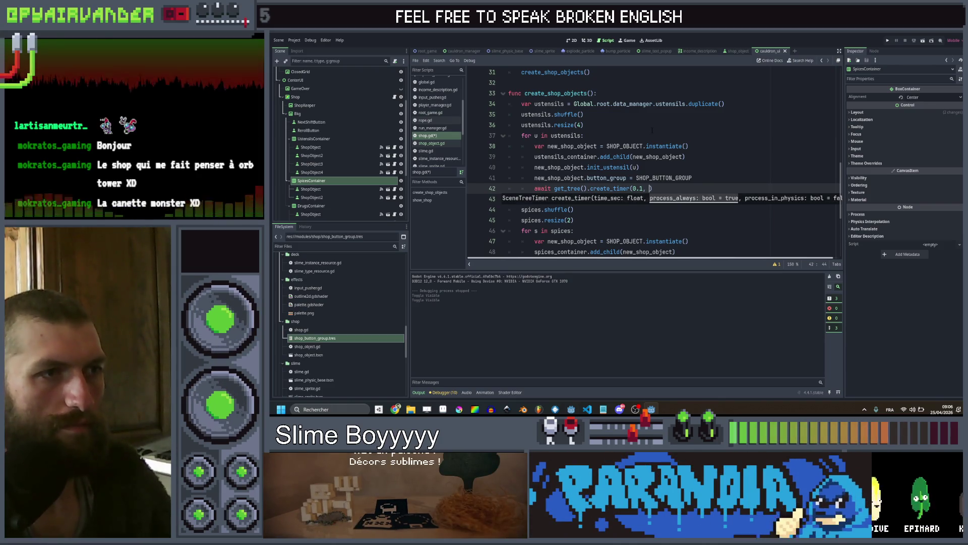
{"action": "type", "text": "timeout"}
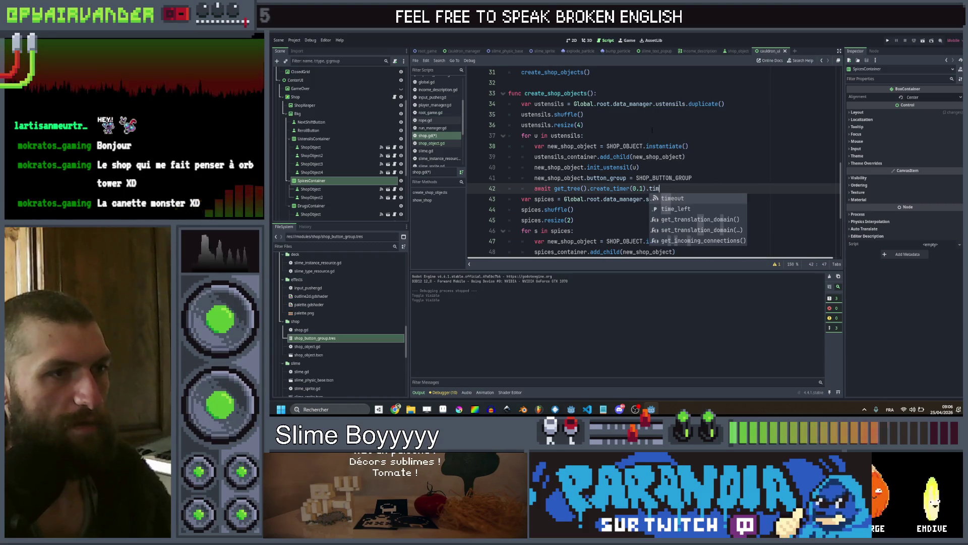
{"action": "key", "text": "Down"}
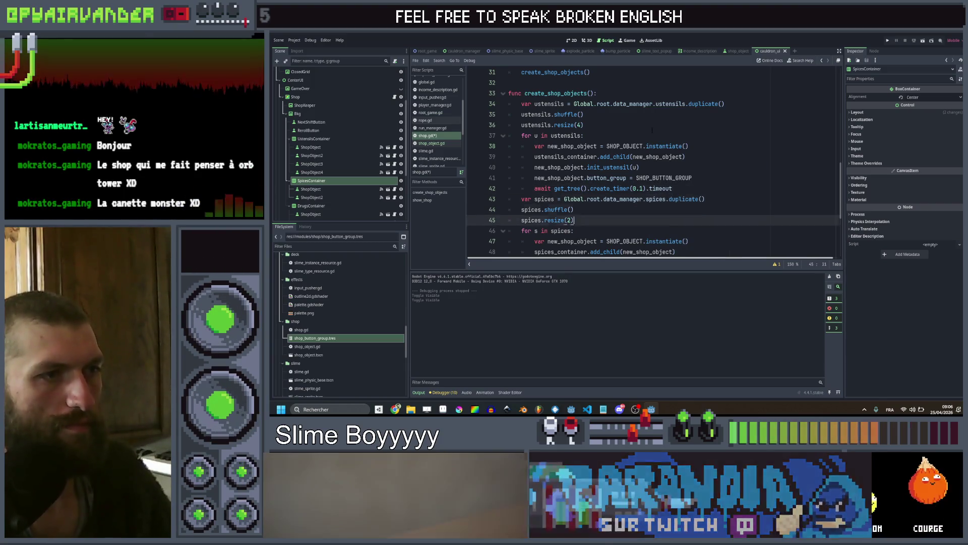
Move down to the spices loop, save shop.gd and launch a test run.
{"action": "key", "text": "Down"}
{"action": "key", "text": "Down"}
{"action": "key", "text": "Down"}
{"action": "key", "text": "Down"}
{"action": "key", "text": "Down"}
{"action": "key", "text": "Down"}
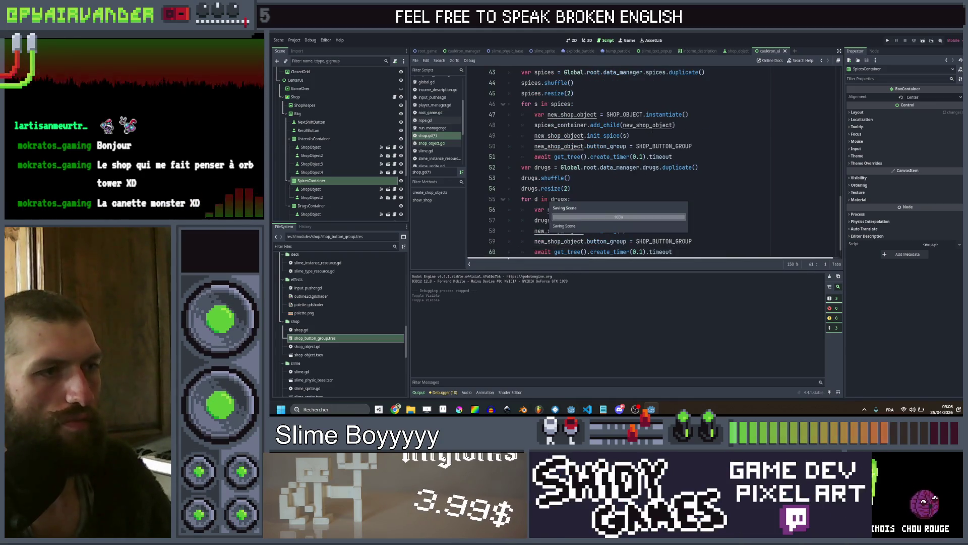
{"action": "key", "text": "ctrl+s"}
{"action": "left_click", "coordinate": [887, 42]}
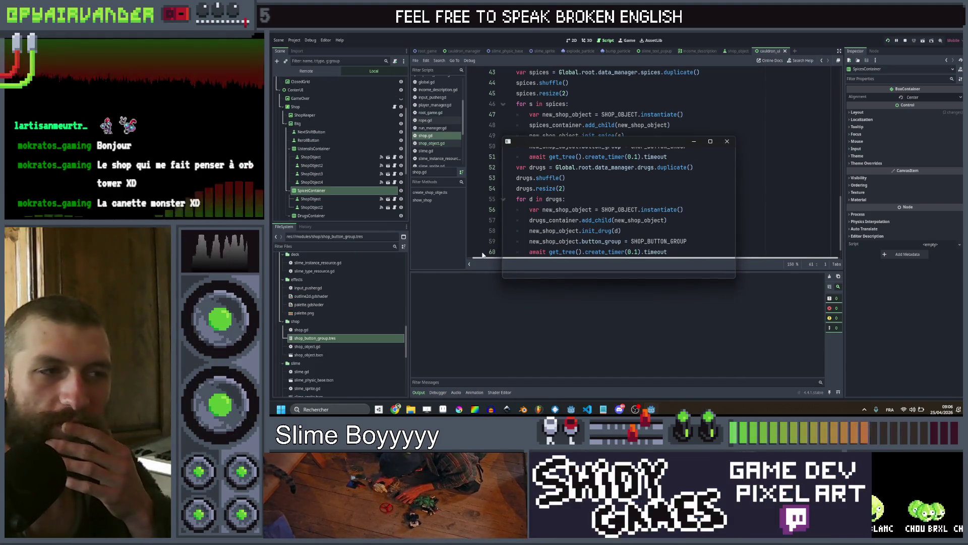
Restart the game, chain the beige slimes in the cauldron, and collect earnings to reach the shop.
{"action": "left_click", "coordinate": [710, 143]}
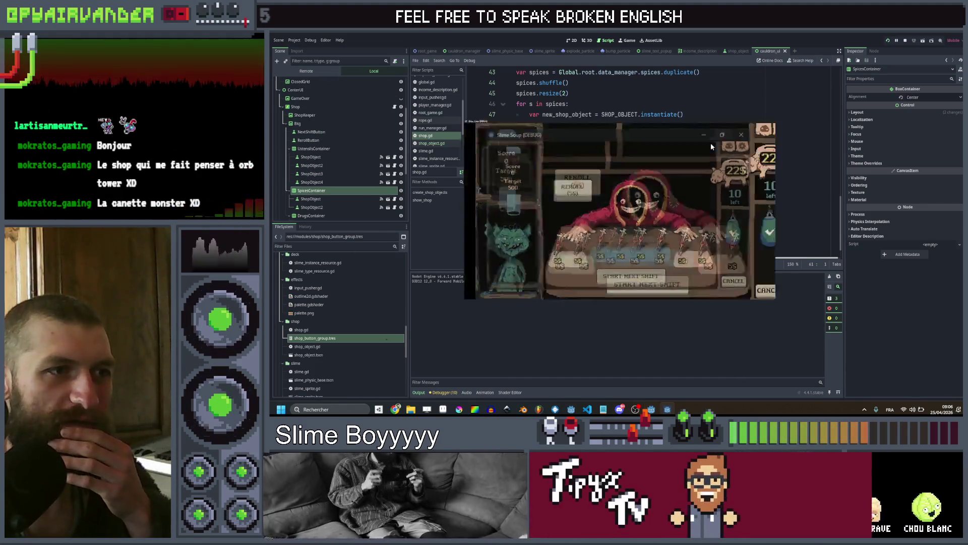
{"action": "left_click", "coordinate": [955, 35]}
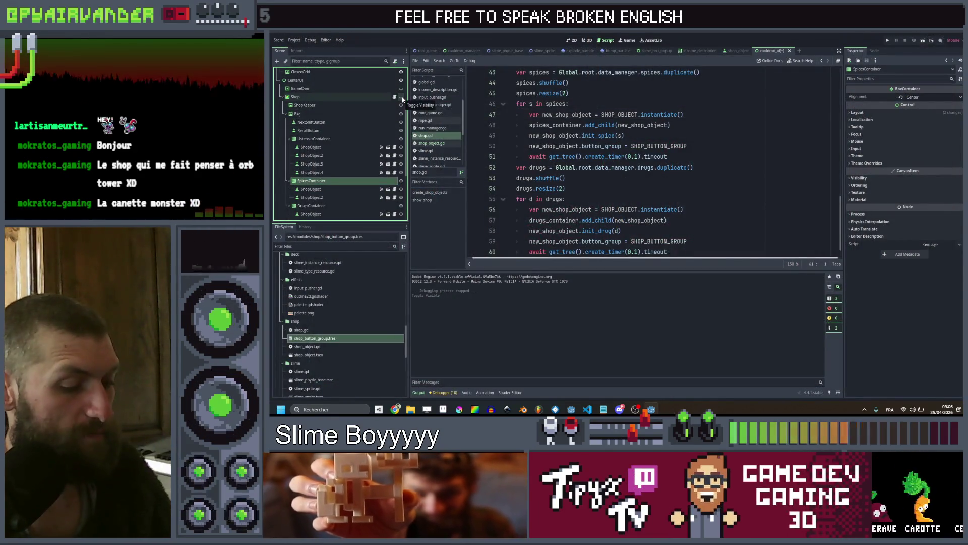
{"action": "left_click", "coordinate": [888, 41]}
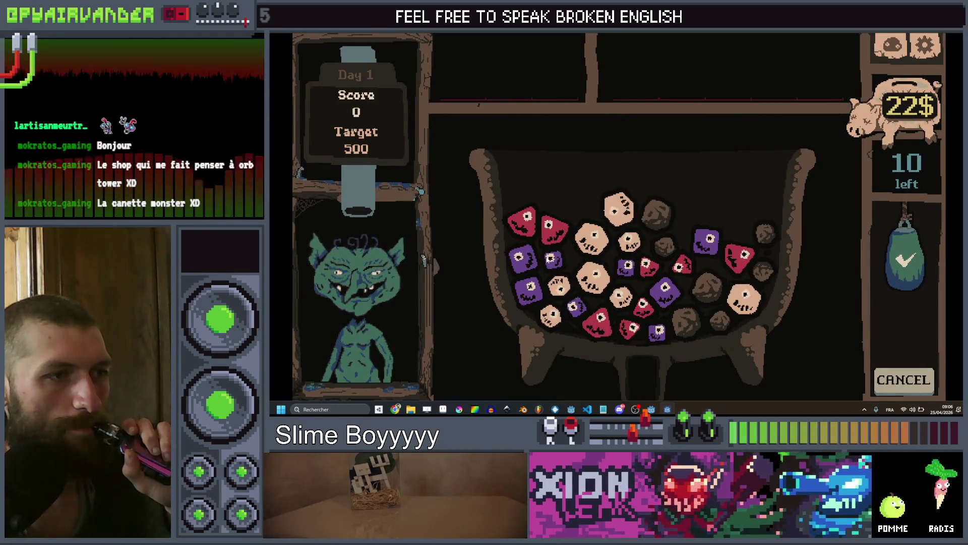
{"action": "mouse_move", "coordinate": [631, 244]}
{"action": "left_mouse_down"}
{"action": "mouse_move", "coordinate": [615, 212]}
{"action": "mouse_move", "coordinate": [599, 295]}
{"action": "mouse_move", "coordinate": [551, 315]}
{"action": "left_mouse_up"}
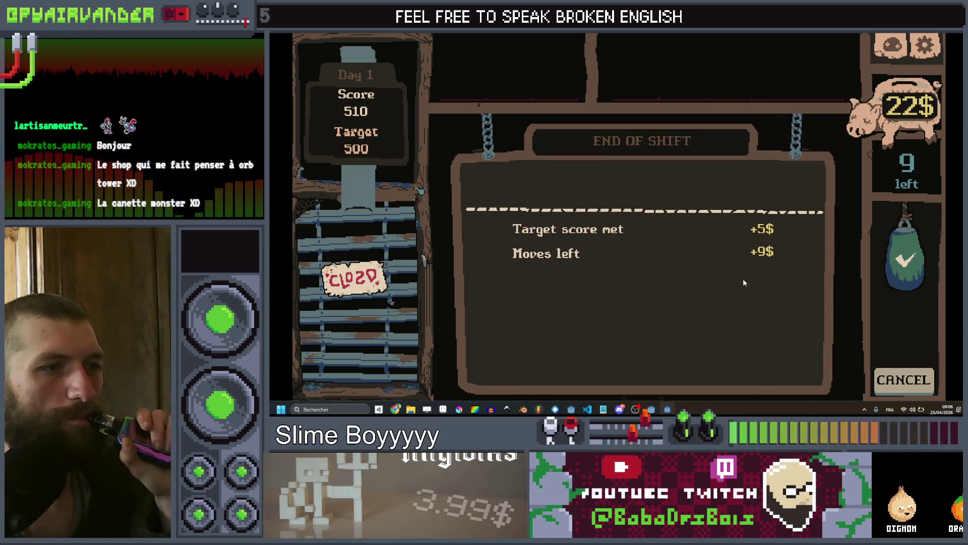
{"action": "left_click", "coordinate": [718, 180]}
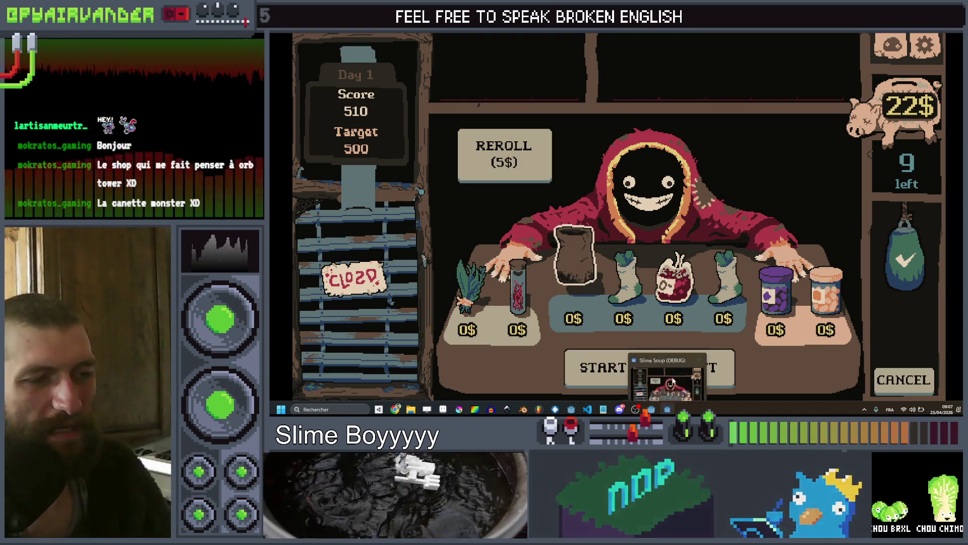
Return to the editor and open the slime physics base script at its area input handler.
{"action": "left_click", "coordinate": [668, 409]}
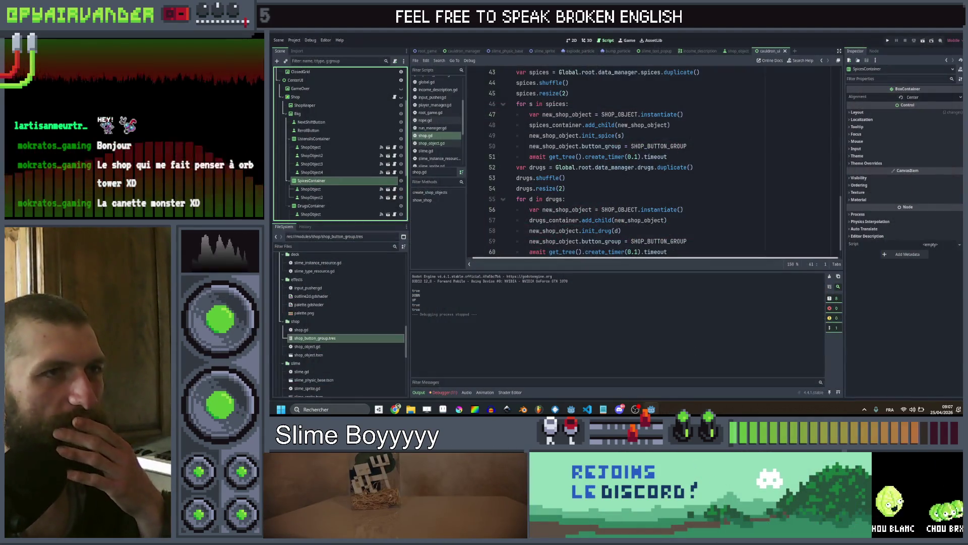
{"action": "left_click", "coordinate": [682, 185]}
{"action": "scroll", "coordinate": [682, 186], "scroll_direction": "up", "scroll_amount": 10}
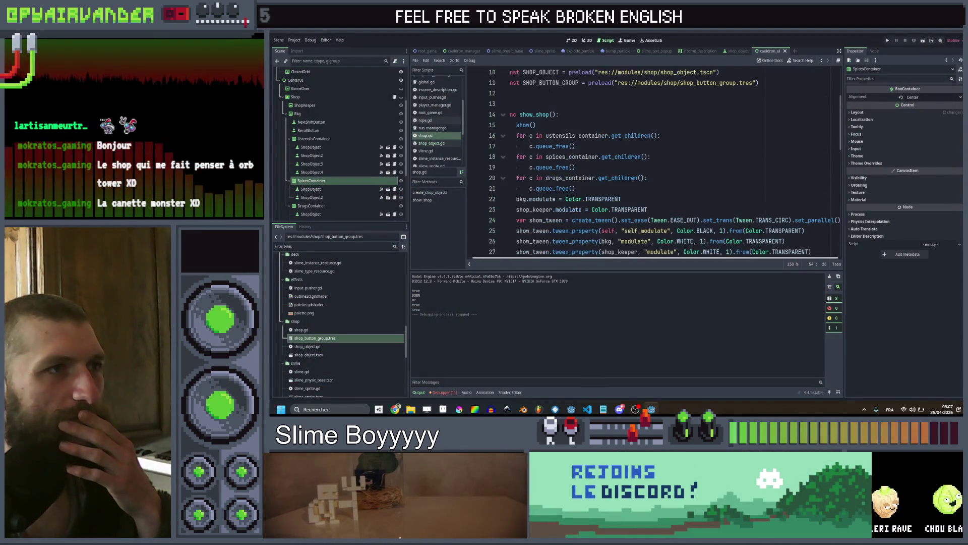
{"action": "left_click", "coordinate": [491, 50]}
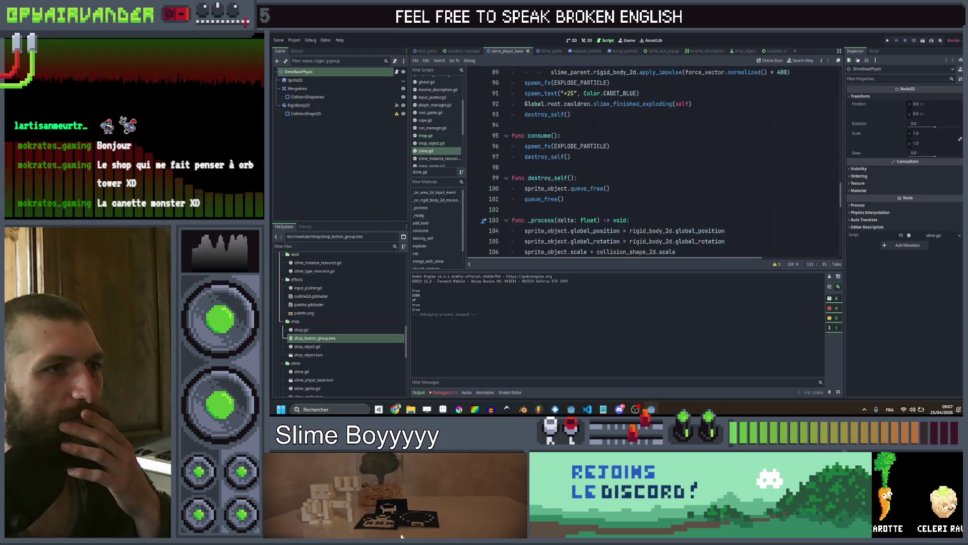
{"action": "scroll", "coordinate": [649, 134], "scroll_direction": "up", "scroll_amount": 7}
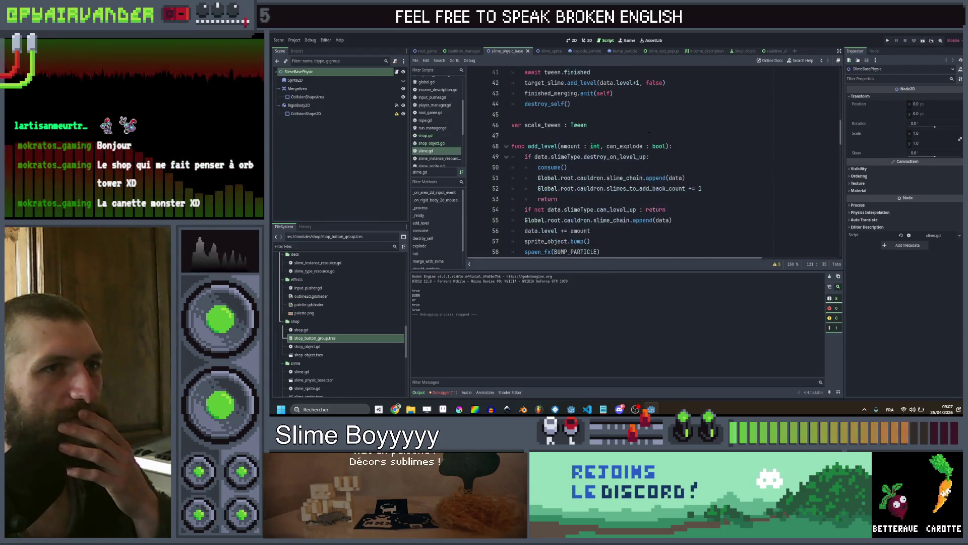
{"action": "scroll", "coordinate": [649, 134], "scroll_direction": "up", "scroll_amount": 9}
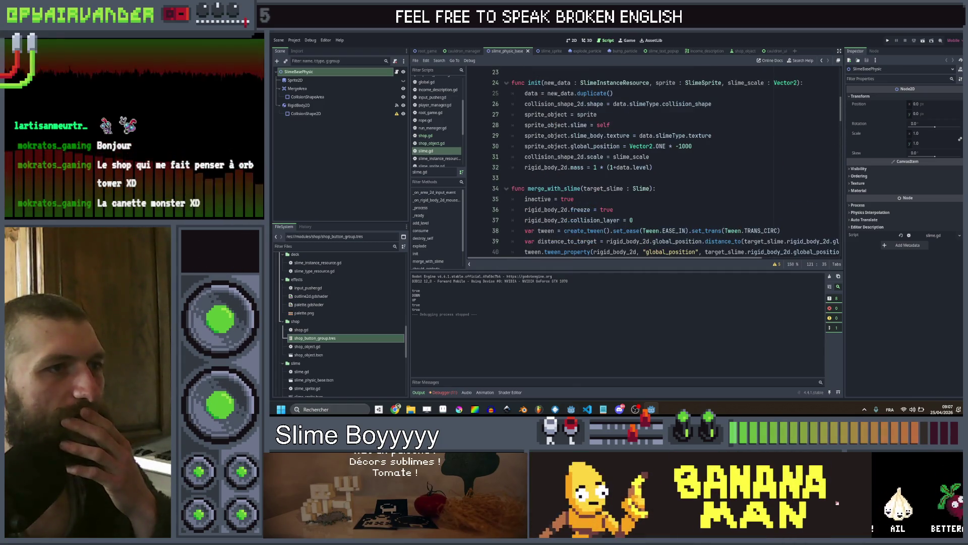
{"action": "scroll", "coordinate": [648, 135], "scroll_direction": "up", "scroll_amount": 3}
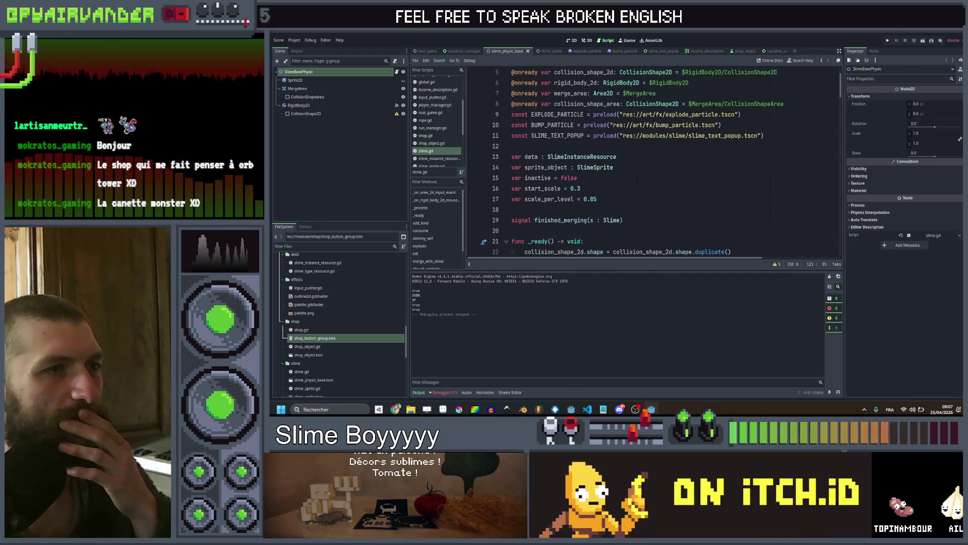
{"action": "scroll", "coordinate": [638, 179], "scroll_direction": "up", "scroll_amount": 2}
{"action": "scroll", "coordinate": [638, 179], "scroll_direction": "down", "scroll_amount": 4}
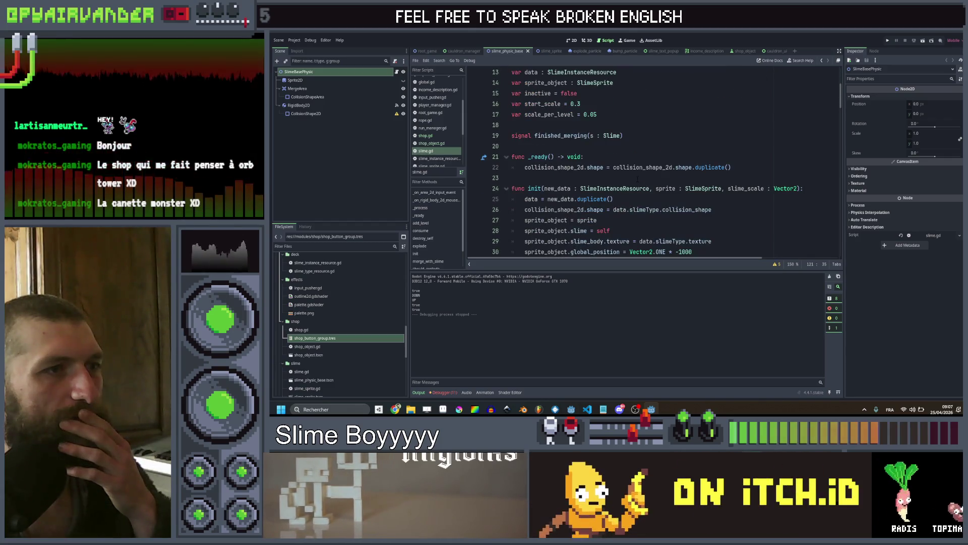
{"action": "scroll", "coordinate": [638, 179], "scroll_direction": "down", "scroll_amount": 20}
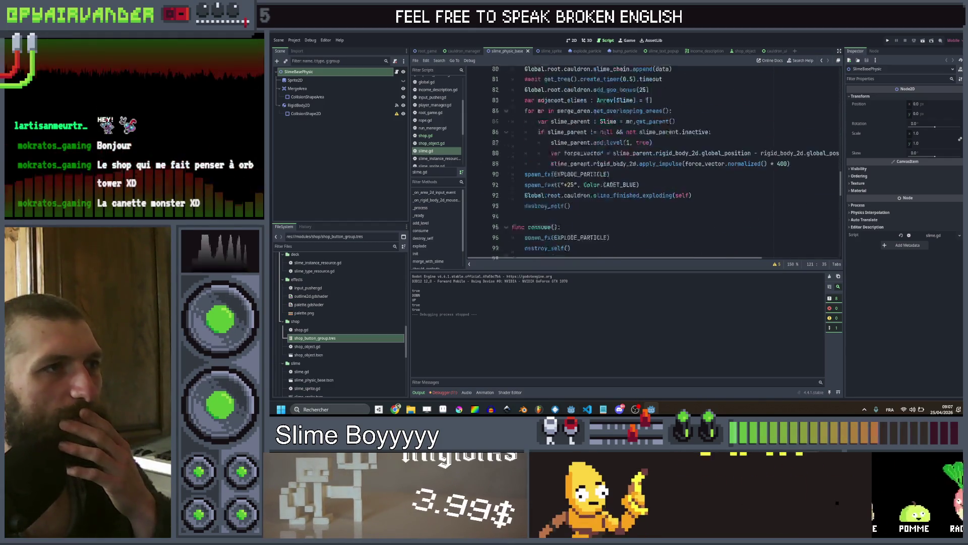
{"action": "scroll", "coordinate": [637, 179], "scroll_direction": "down", "scroll_amount": 12}
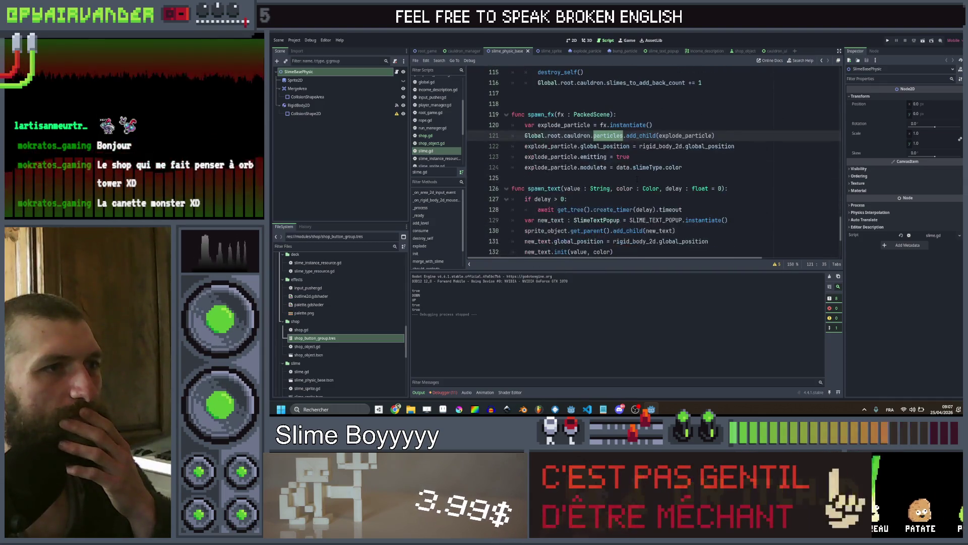
{"action": "scroll", "coordinate": [637, 179], "scroll_direction": "down", "scroll_amount": 4}
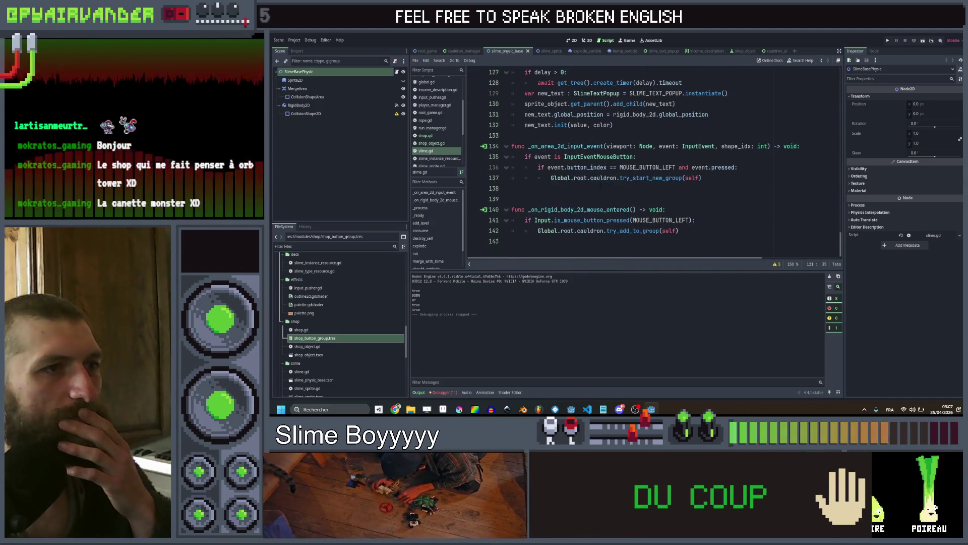
Add 'if not interractable : return' at the top of _on_area_2d_input_event and save.
{"action": "left_click", "coordinate": [655, 157]}
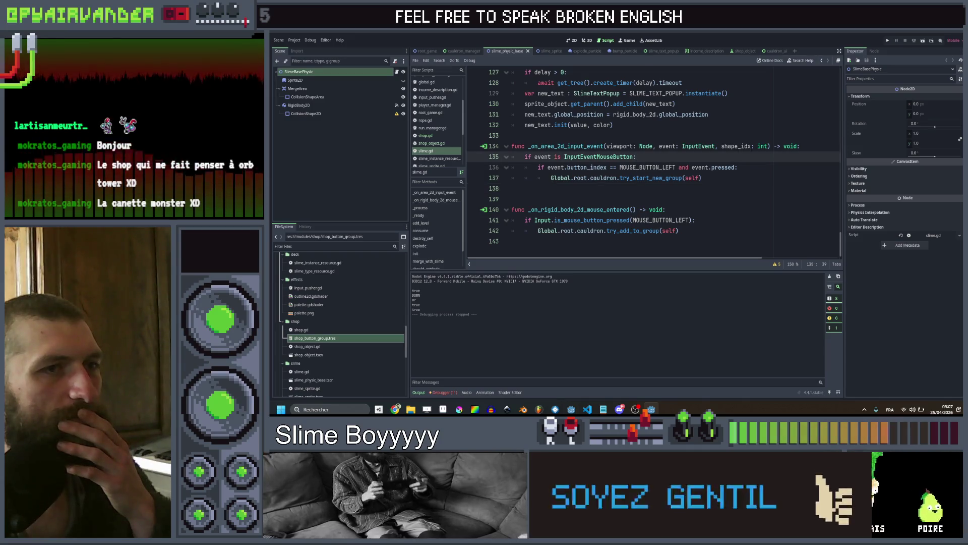
{"action": "key", "text": "ctrl+shift+Return"}
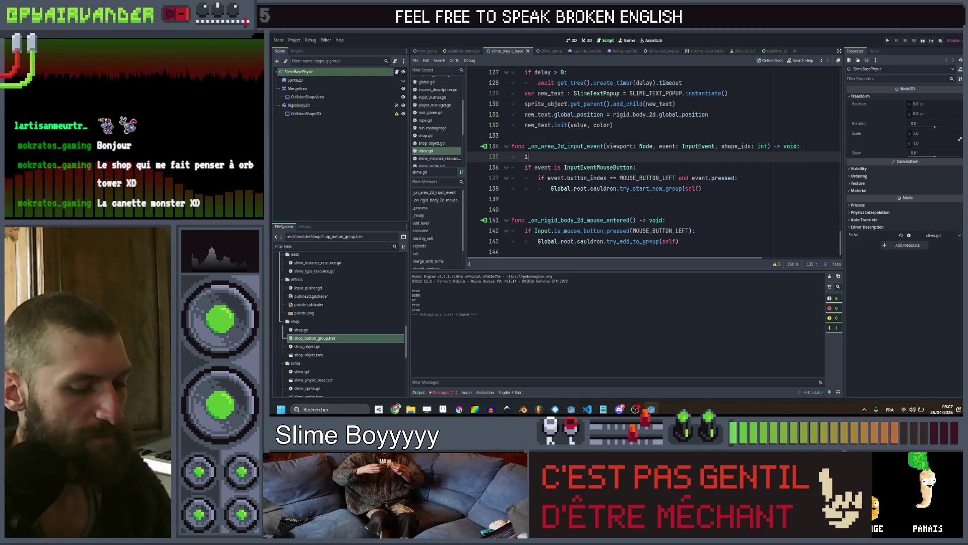
{"action": "type", "text": "f not in"}
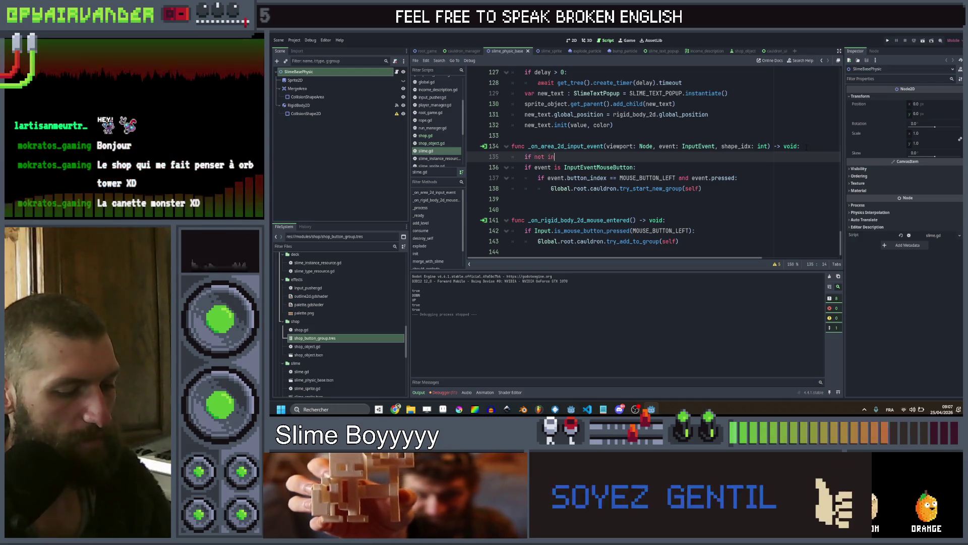
{"action": "type", "text": "terractab"}
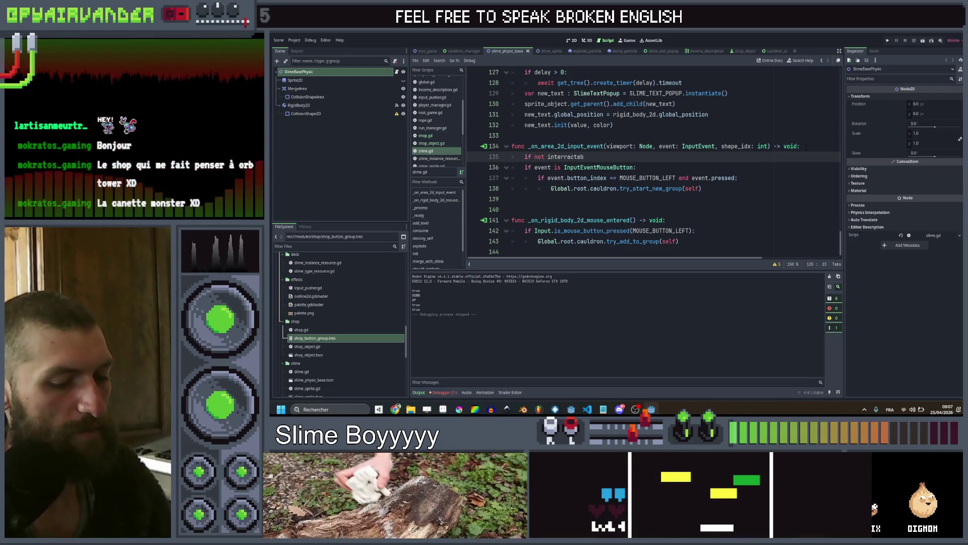
{"action": "type", "text": "le : return"}
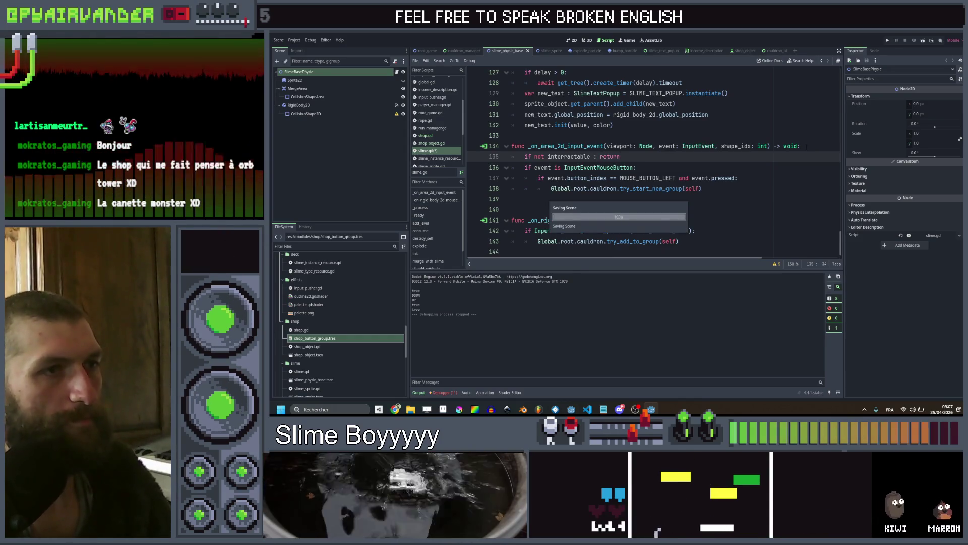
{"action": "key", "text": "ctrl+s"}
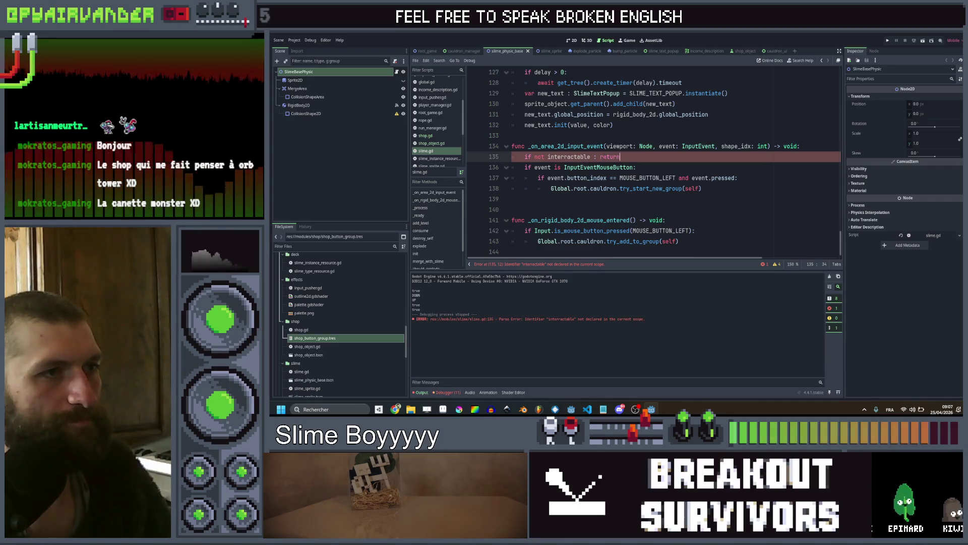
Declare 'var interractable = false' by duplicating the scale_per_level line.
{"action": "scroll", "coordinate": [650, 161], "scroll_direction": "up", "scroll_amount": 20}
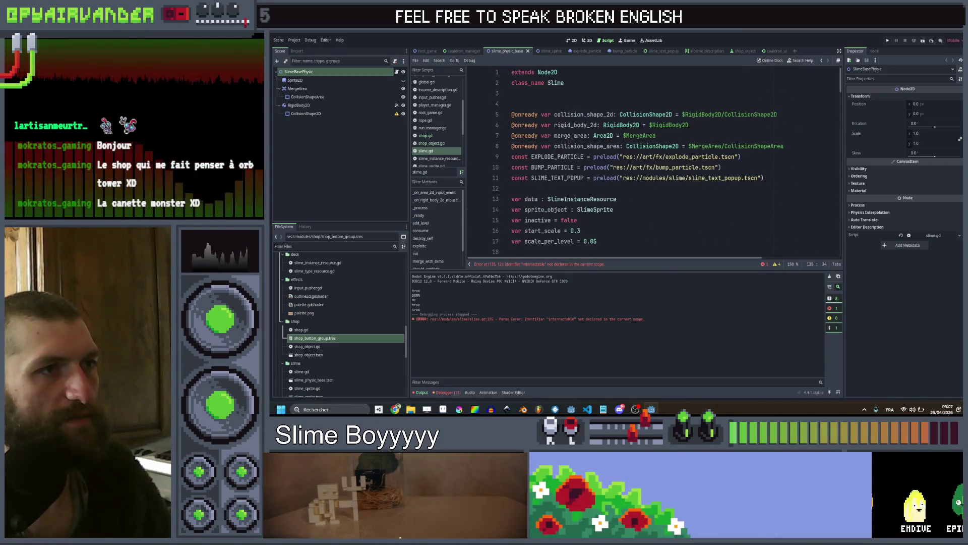
{"action": "scroll", "coordinate": [572, 188], "scroll_direction": "down", "scroll_amount": 2}
{"action": "left_click", "coordinate": [572, 187]}
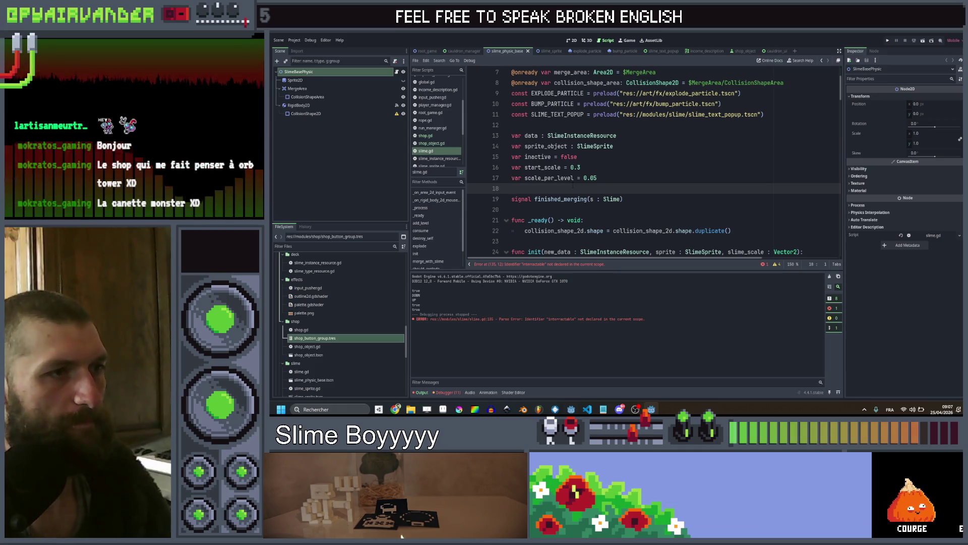
{"action": "key", "text": "Up"}
{"action": "key", "text": "ctrl+shift+d"}
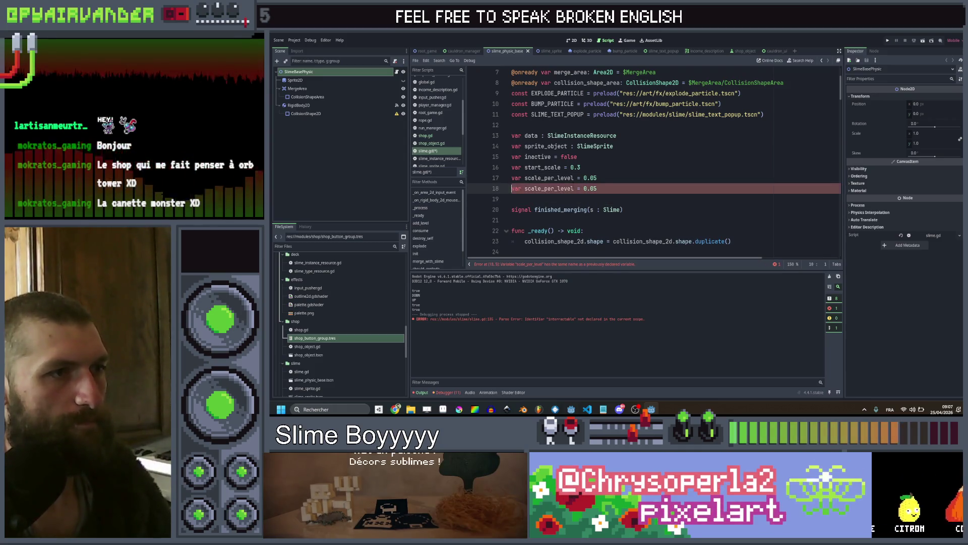
{"action": "key", "text": "ctrl+shift+Right"}
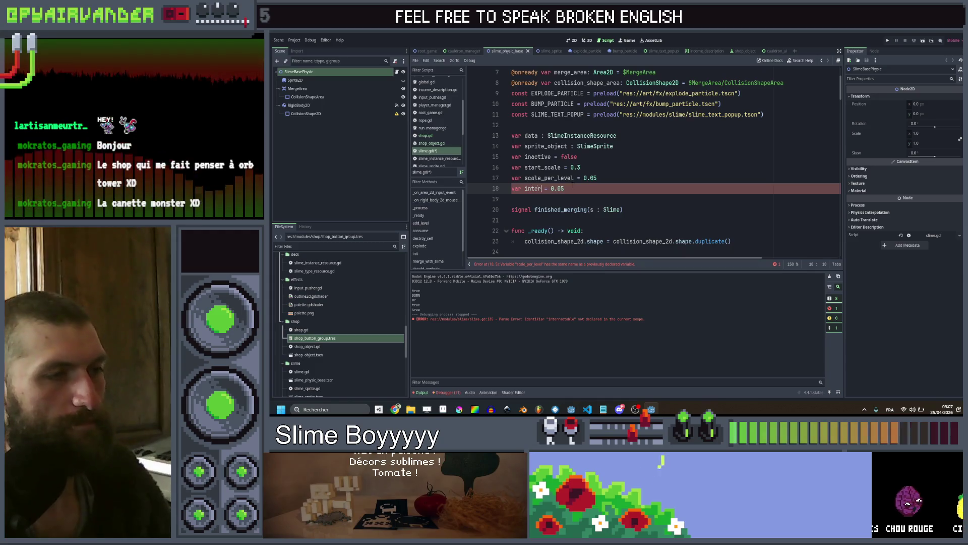
{"action": "type", "text": "ctable"}
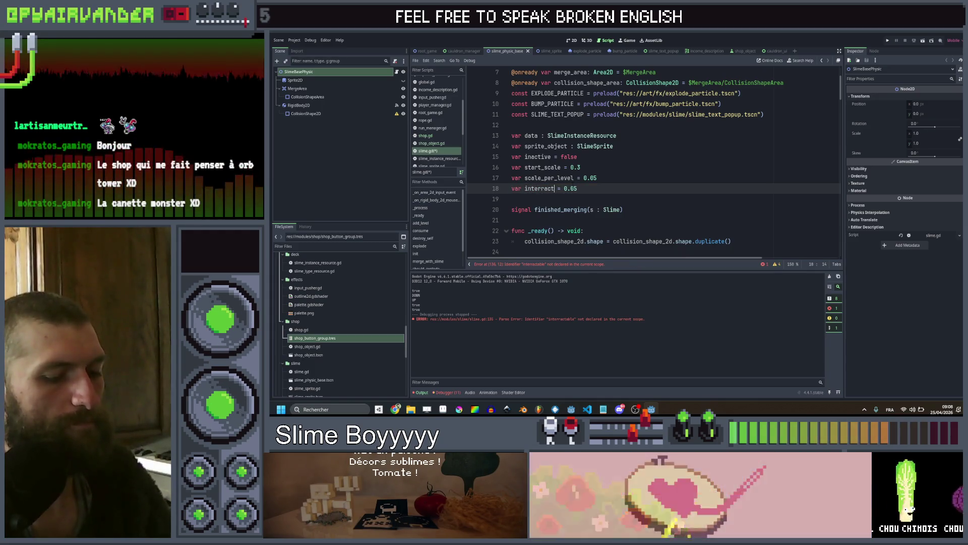
{"action": "left_click", "coordinate": [578, 188]}
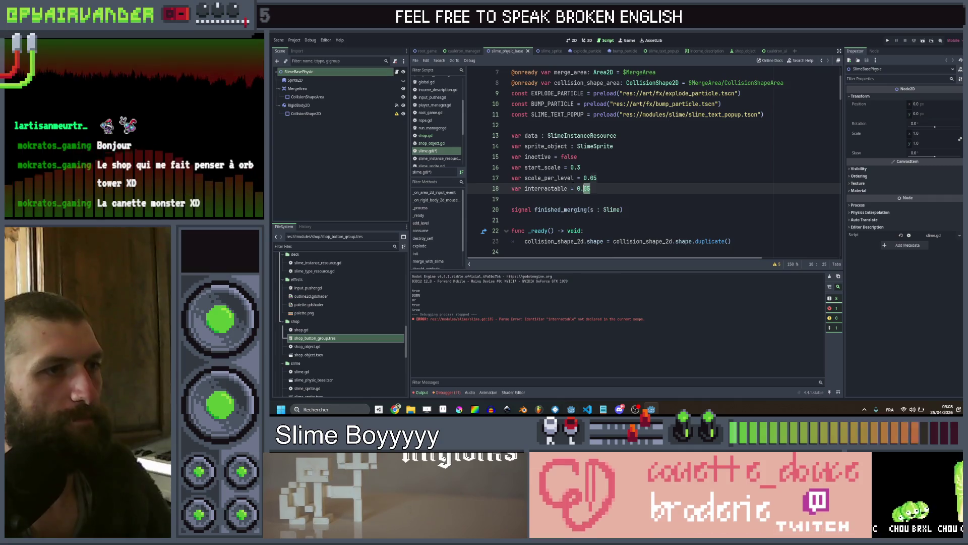
{"action": "type", "text": "false"}
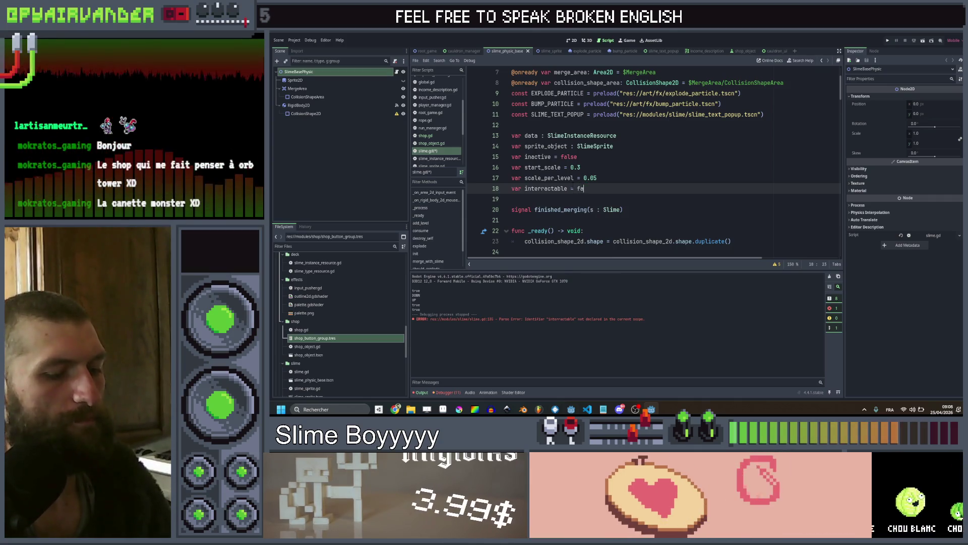
Review where the inactive variable is used before moving to cauldron_manager.gd.
{"action": "scroll", "coordinate": [500, 114], "scroll_direction": "down", "scroll_amount": 3}
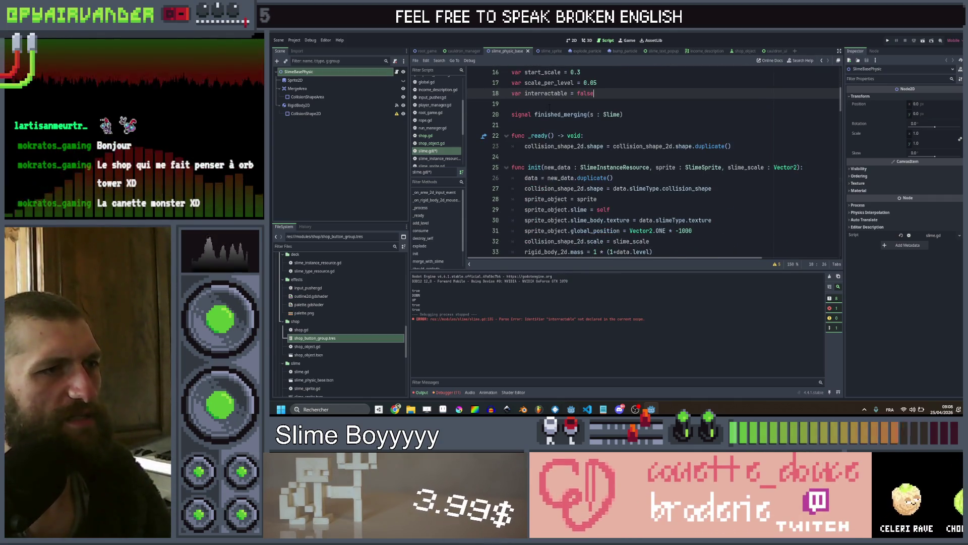
{"action": "scroll", "coordinate": [540, 96], "scroll_direction": "up", "scroll_amount": 2}
{"action": "double_click", "coordinate": [540, 96]}
{"action": "scroll", "coordinate": [540, 95], "scroll_direction": "down", "scroll_amount": 5}
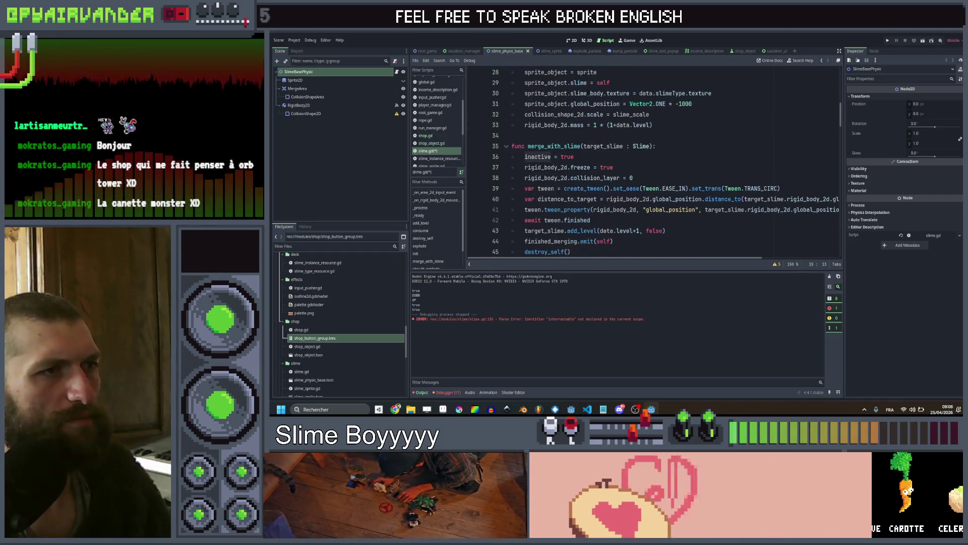
{"action": "scroll", "coordinate": [588, 94], "scroll_direction": "down", "scroll_amount": 2}
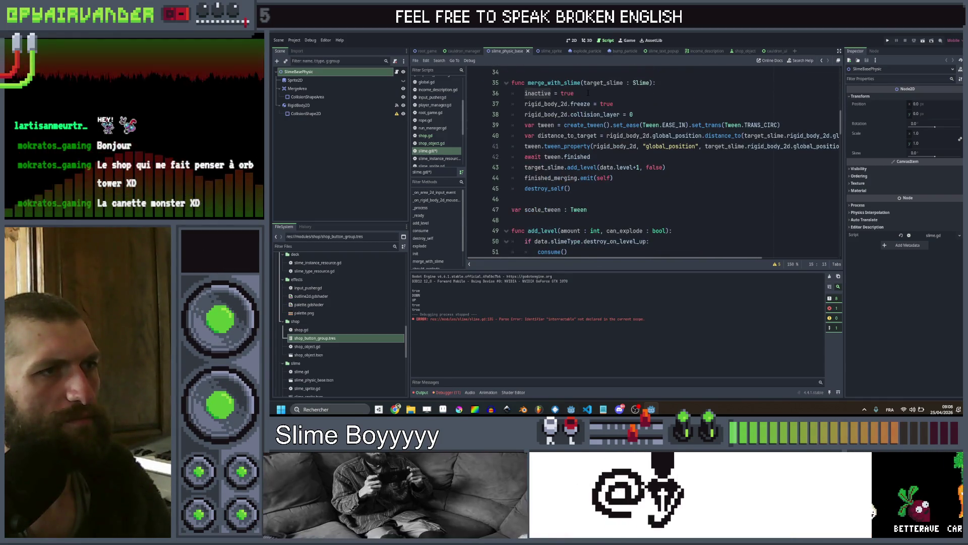
{"action": "scroll", "coordinate": [588, 93], "scroll_direction": "down", "scroll_amount": 15}
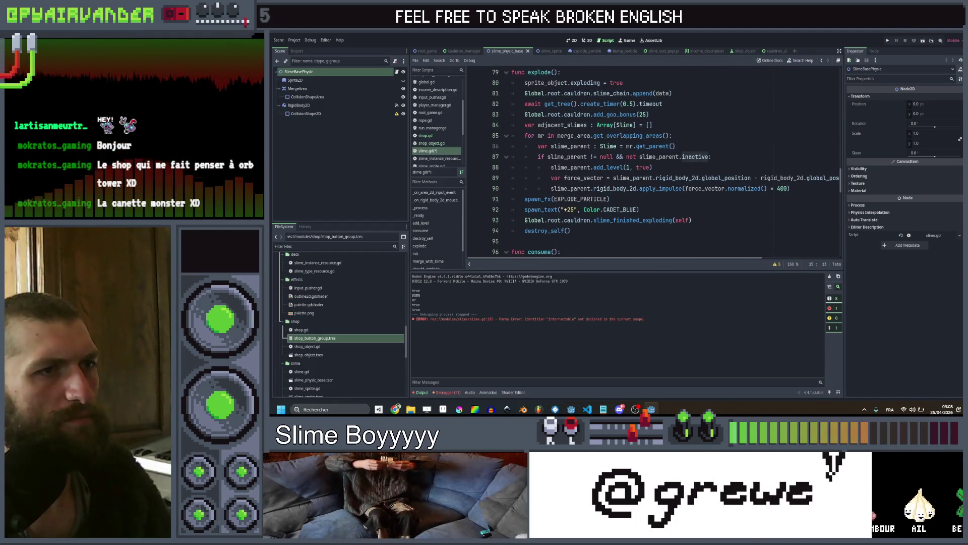
{"action": "scroll", "coordinate": [526, 220], "scroll_direction": "down", "scroll_amount": 17}
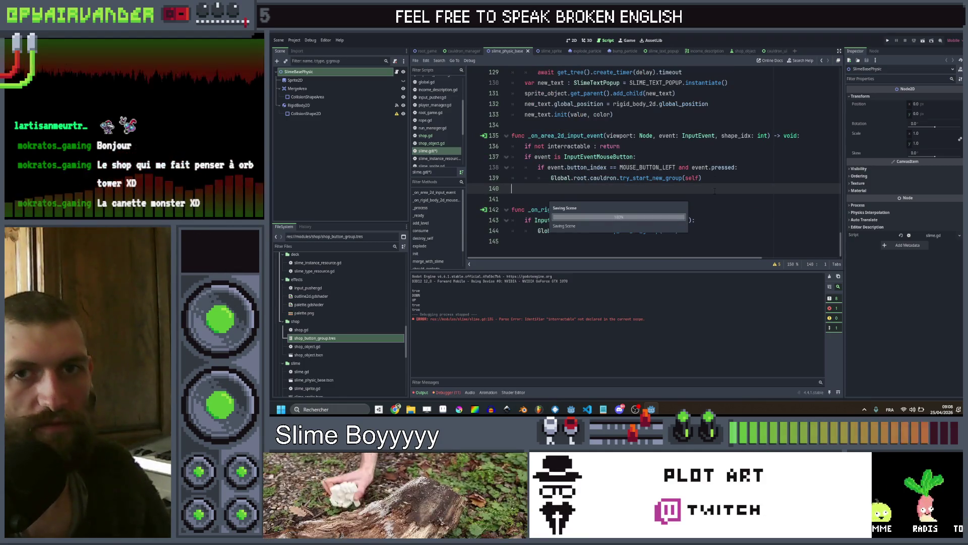
{"action": "scroll", "coordinate": [714, 189], "scroll_direction": "up", "scroll_amount": 18}
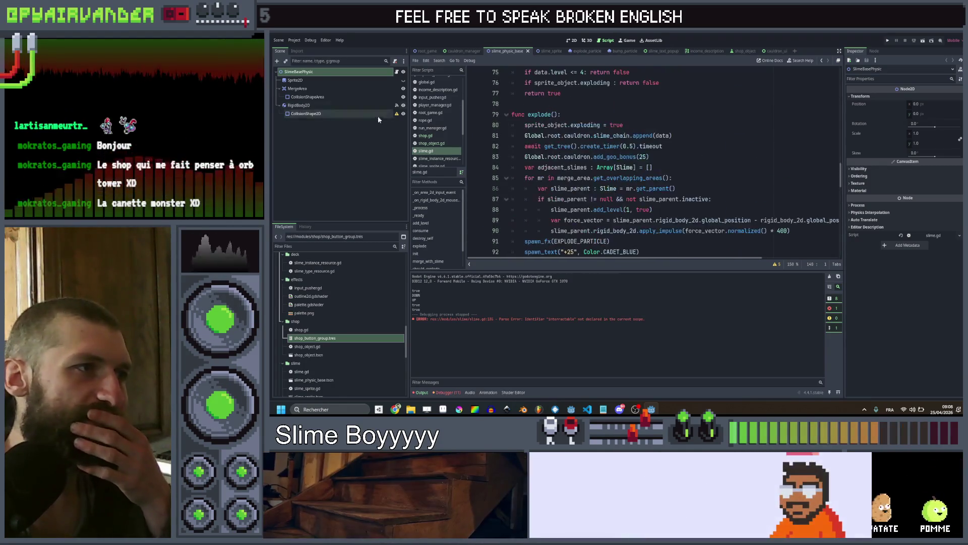
{"action": "scroll", "coordinate": [424, 132], "scroll_direction": "down", "scroll_amount": 1}
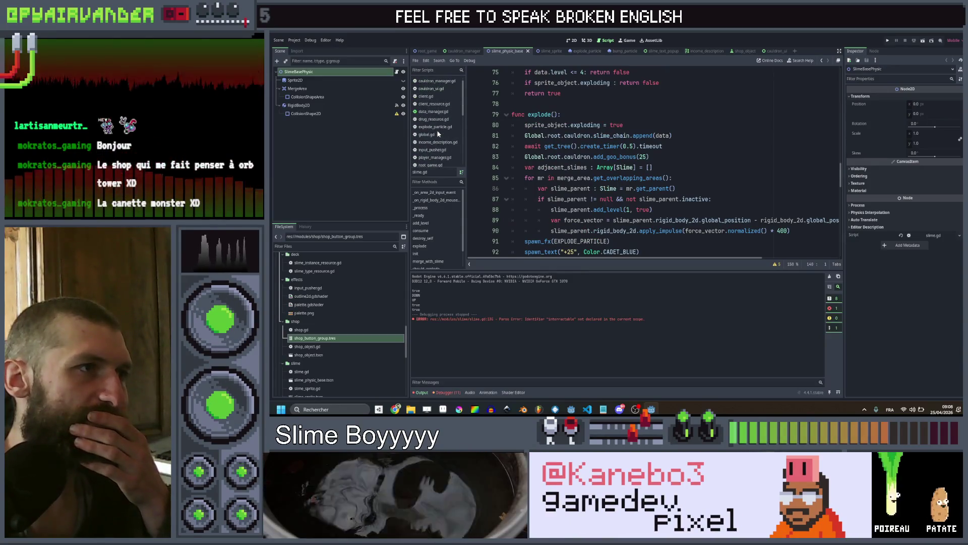
{"action": "scroll", "coordinate": [438, 103], "scroll_direction": "up", "scroll_amount": 1}
{"action": "left_click", "coordinate": [436, 88]}
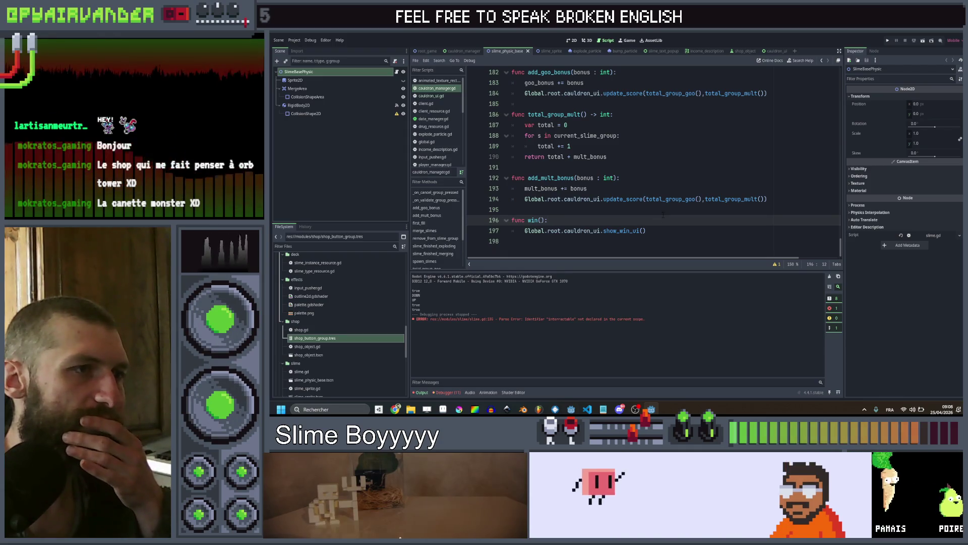
Add func disable_slime_interactions(): looping over slimePhysicParent.get_children().
{"action": "key", "text": "ctrl+shift+Return"}
{"action": "key", "text": "ctrl+shift+Return"}
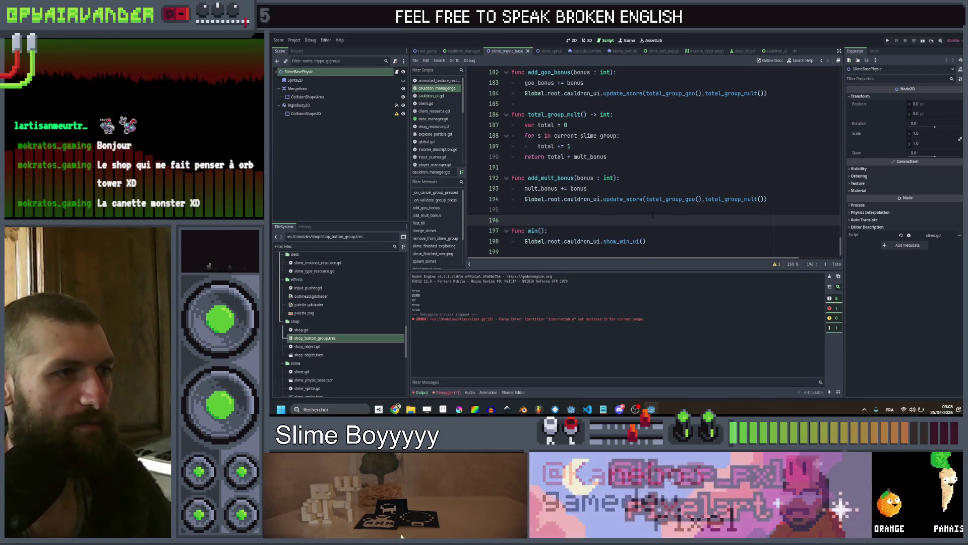
{"action": "type", "text": "c "}
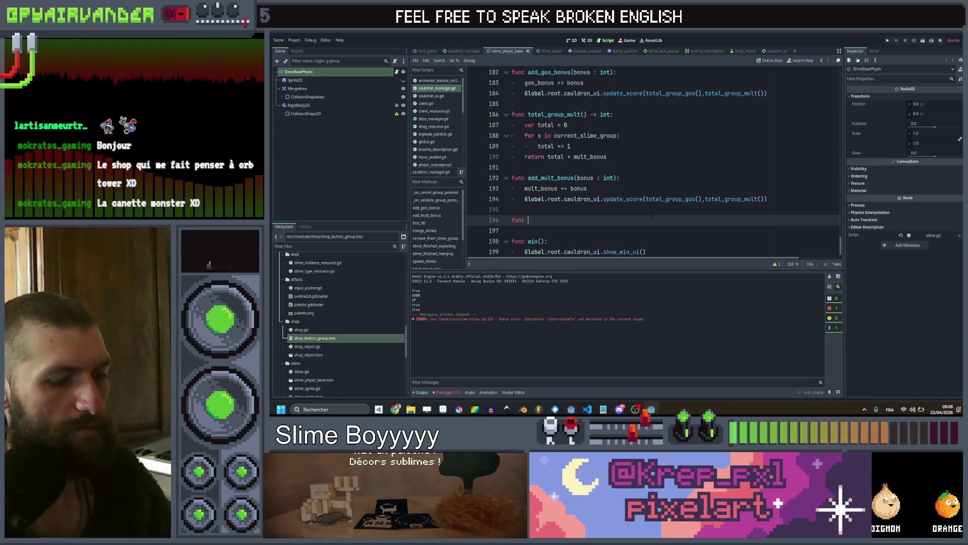
{"action": "type", "text": "disable_slime_i"}
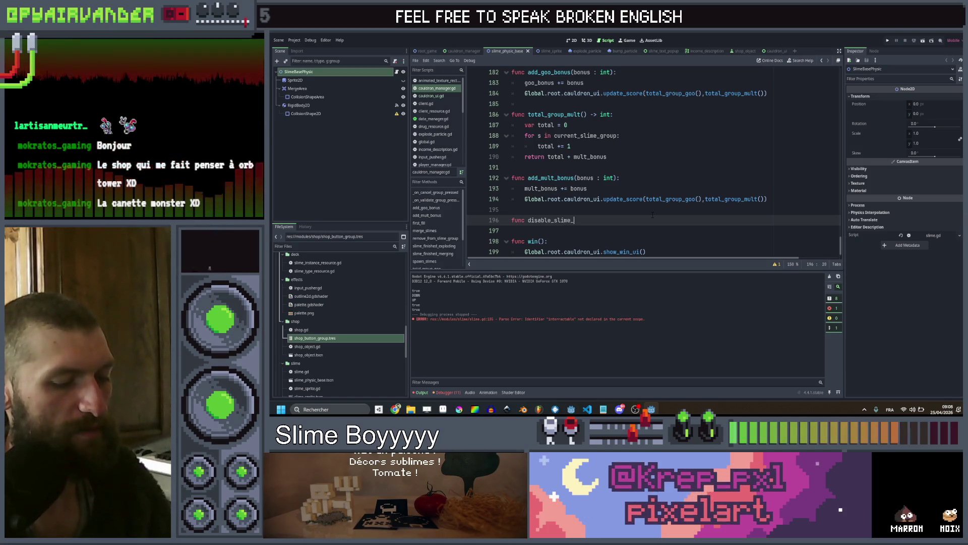
{"action": "type", "text": "nteractions()"}
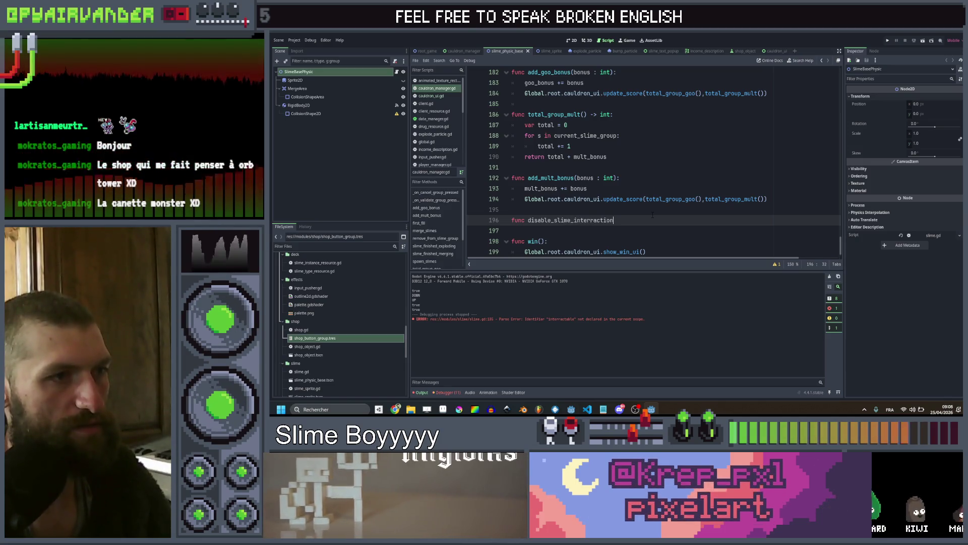
{"action": "type", "text": ":"}
{"action": "key", "text": "Return"}
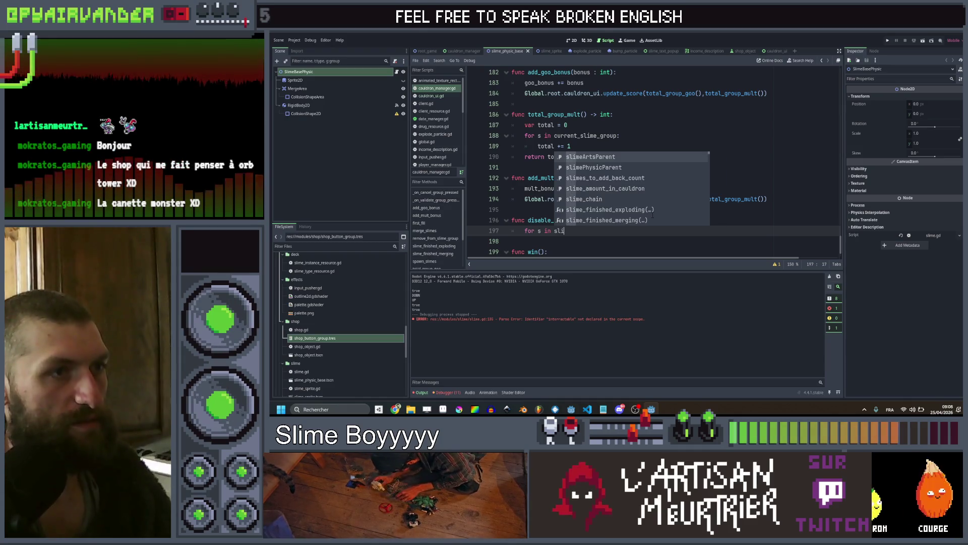
{"action": "key", "text": "Return"}
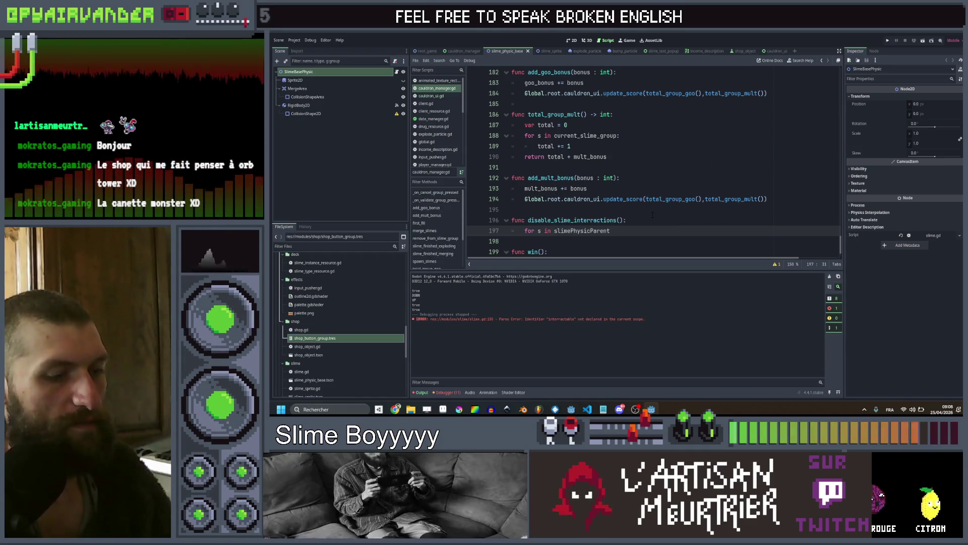
{"action": "type", "text": "get_ch"}
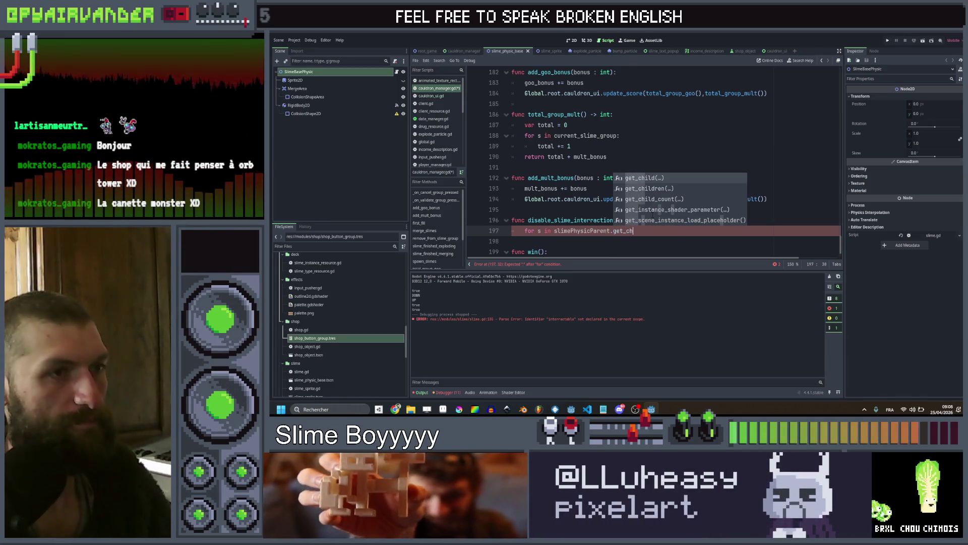
{"action": "key", "text": "Down"}
{"action": "key", "text": "Return"}
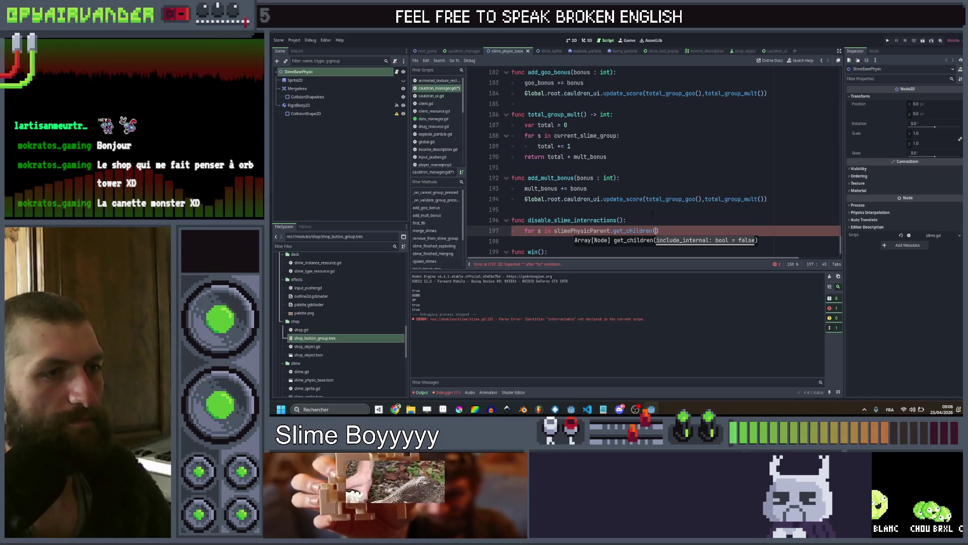
{"action": "key", "text": "End"}
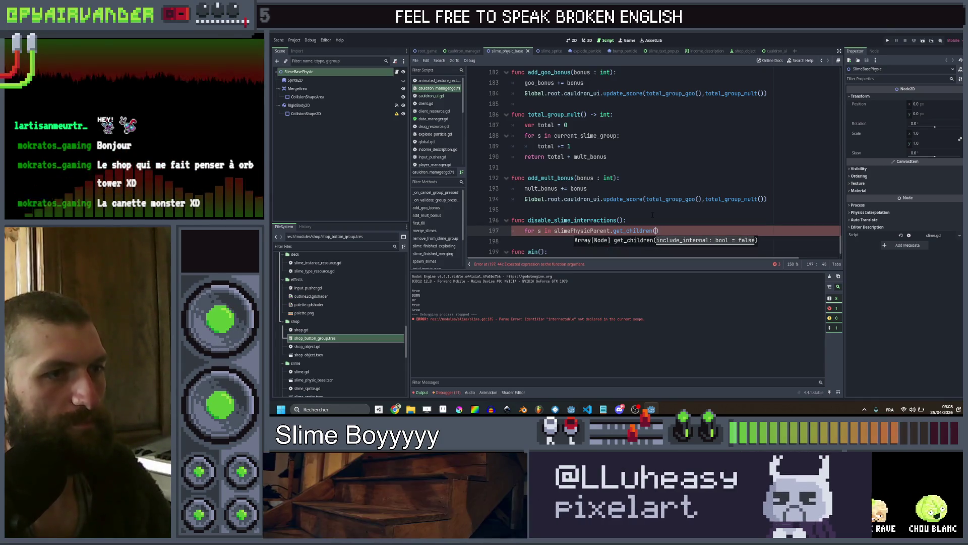
{"action": "type", "text": ":"}
{"action": "key", "text": "Return"}
Inside the loop, check 'if s is Slime:' and assign s.interractable.
{"action": "type", "text": "if s is"}
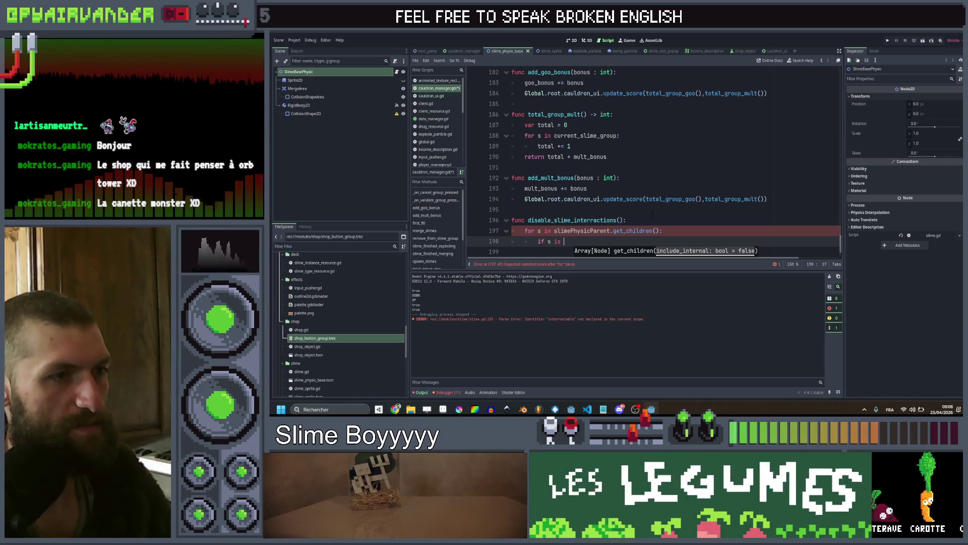
{"action": "type", "text": " Slim"}
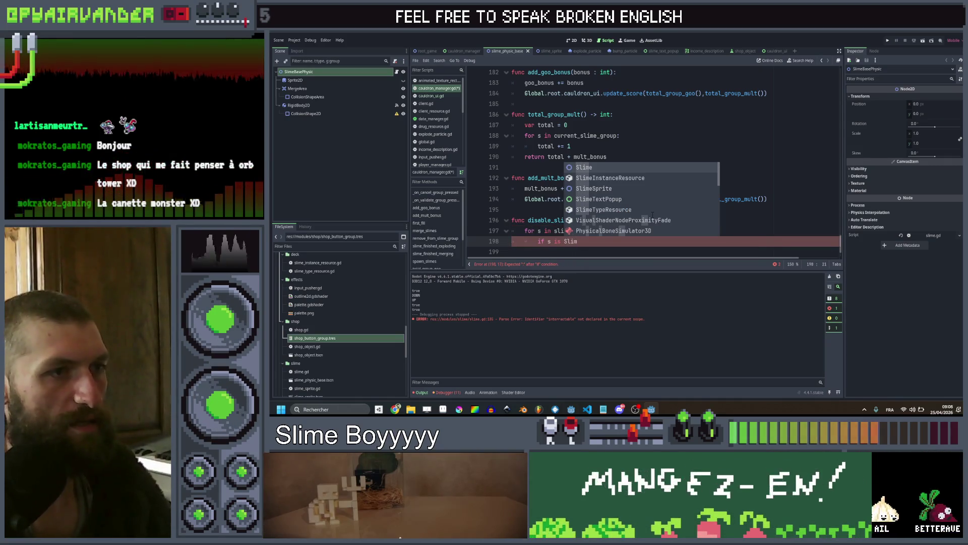
{"action": "key", "text": "Down"}
{"action": "key", "text": "Down"}
{"action": "key", "text": "Up"}
{"action": "key", "text": "Up"}
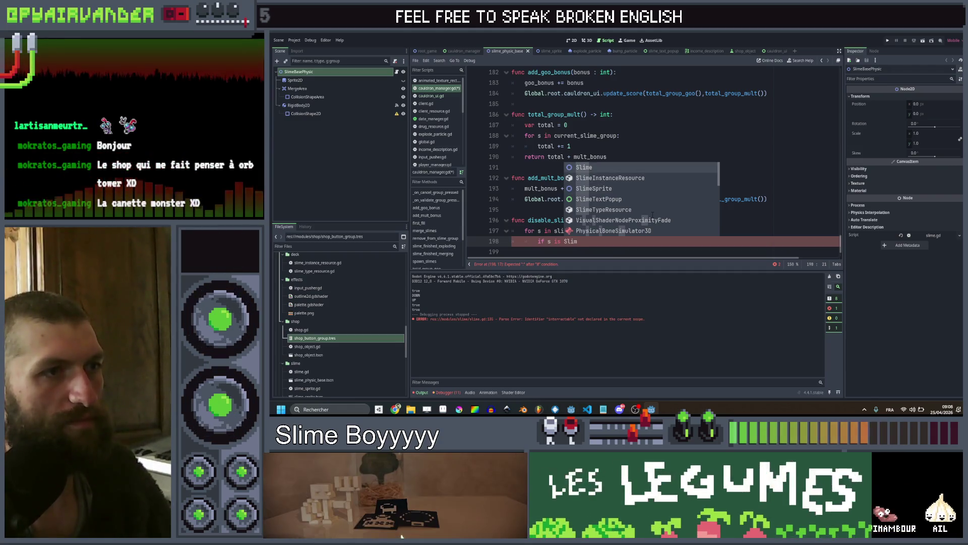
{"action": "key", "text": "Return"}
{"action": "type", "text": ":"}
{"action": "key", "text": "Return"}
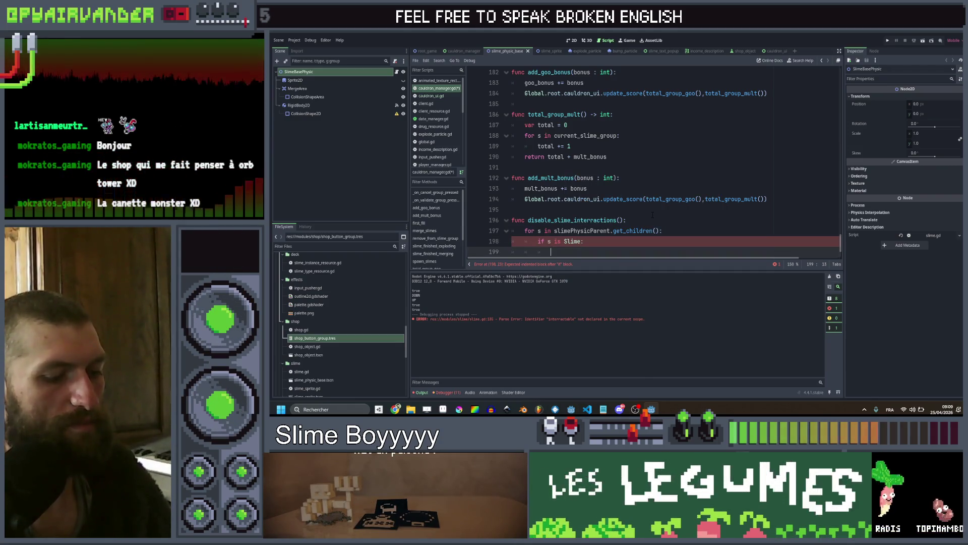
{"action": "type", "text": "s.inte"}
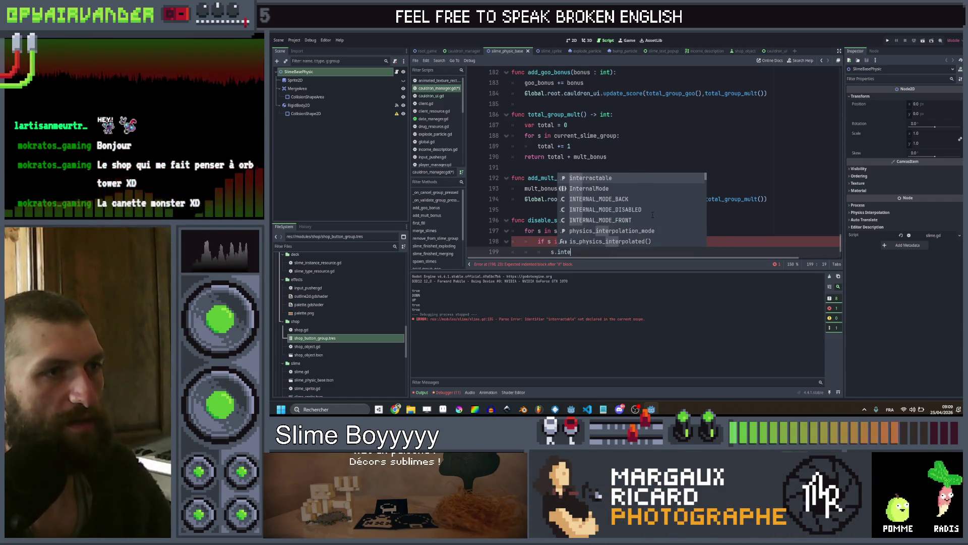
{"action": "key", "text": "Return"}
{"action": "type", "text": "= false"}
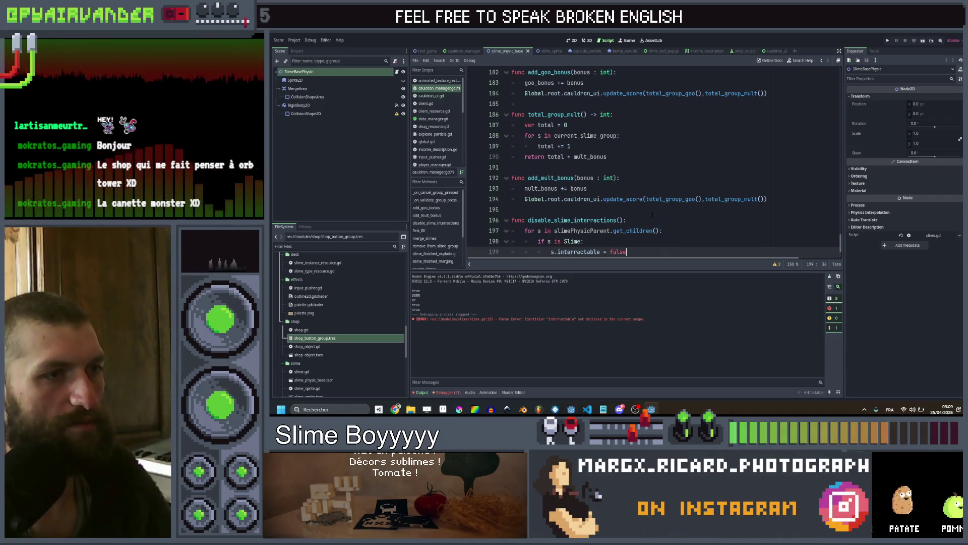
{"action": "scroll", "coordinate": [653, 215], "scroll_direction": "down", "scroll_amount": 2}
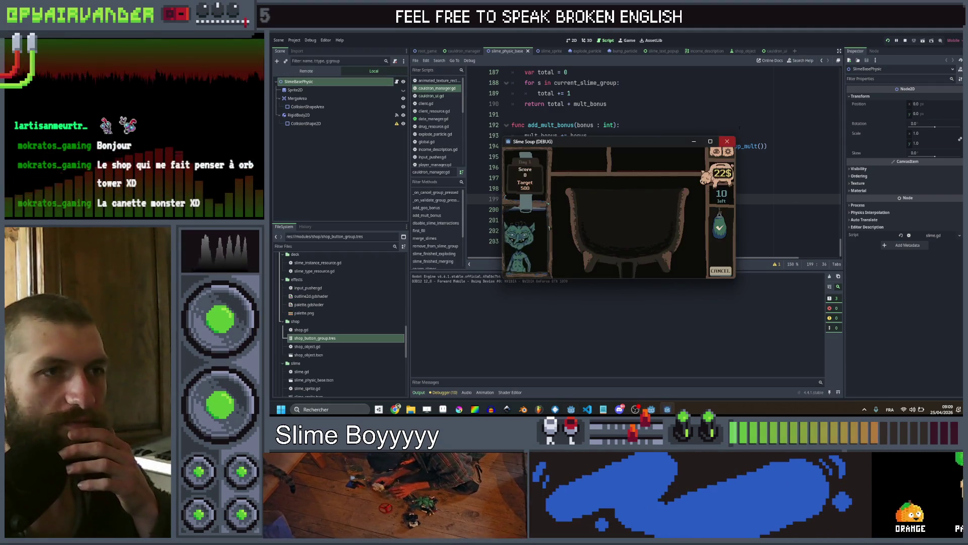
Maximize the running game, then close it to return to the editor.
{"action": "left_click", "coordinate": [710, 143]}
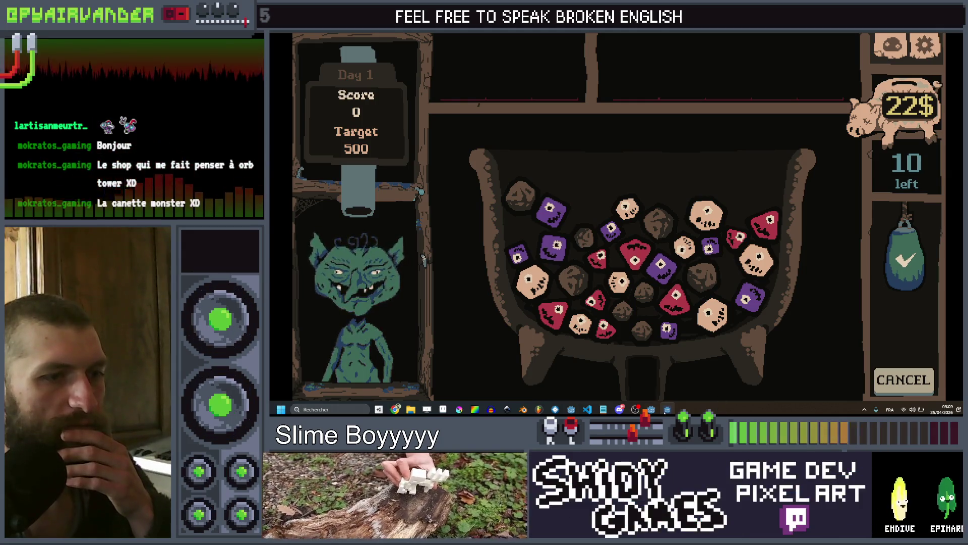
{"action": "mouse_move", "coordinate": [667, 409]}
{"action": "left_click", "coordinate": [697, 346]}
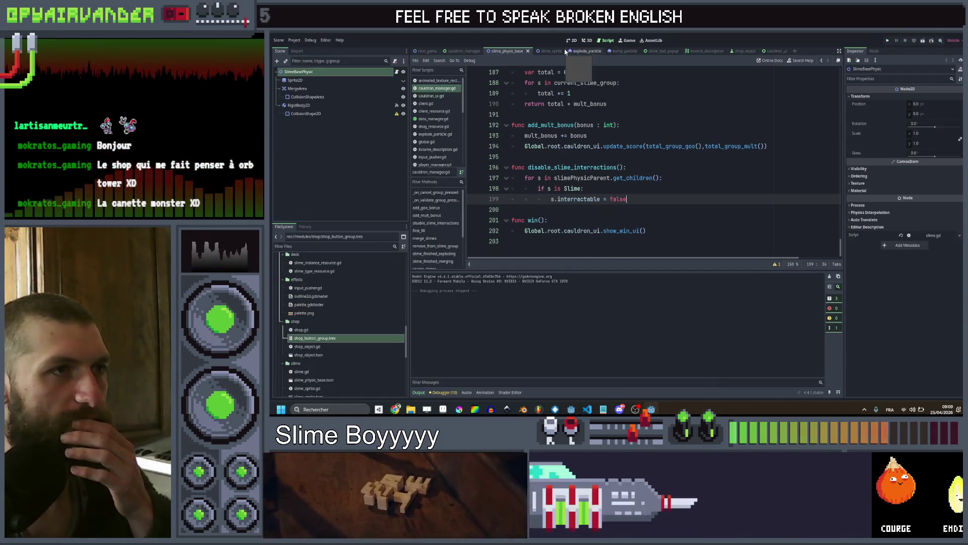
Check slime_sprite, return to slime_physic_base where interractable defaults to true, and save.
{"action": "key", "text": "ctrl+Tab"}
{"action": "scroll", "coordinate": [653, 146], "scroll_direction": "up", "scroll_amount": 10}
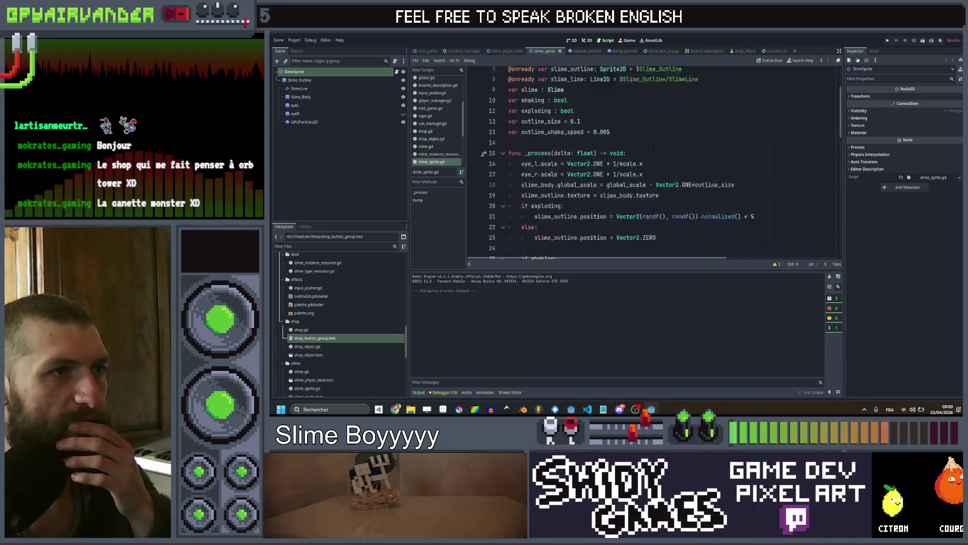
{"action": "left_click", "coordinate": [509, 51]}
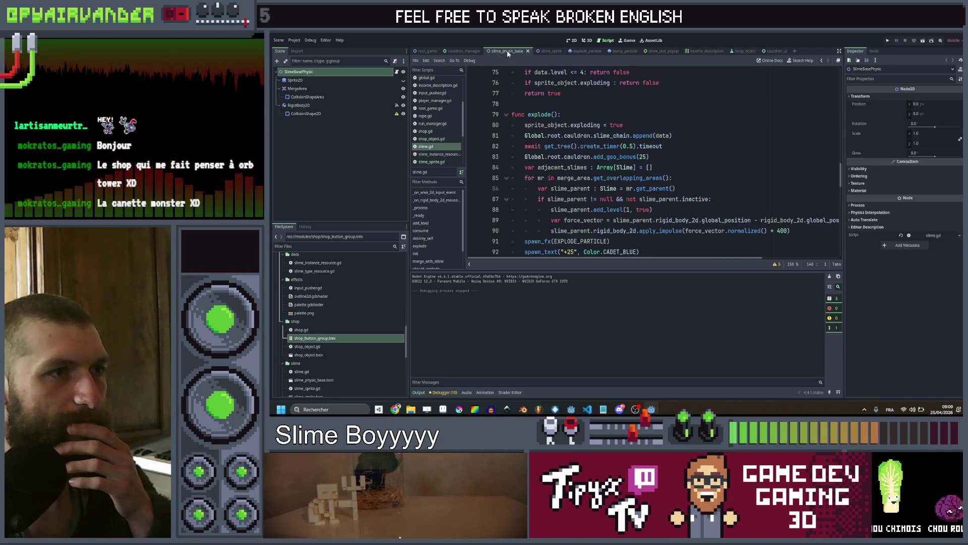
{"action": "scroll", "coordinate": [653, 151], "scroll_direction": "up", "scroll_amount": 10}
{"action": "scroll", "coordinate": [617, 178], "scroll_direction": "down", "scroll_amount": 2}
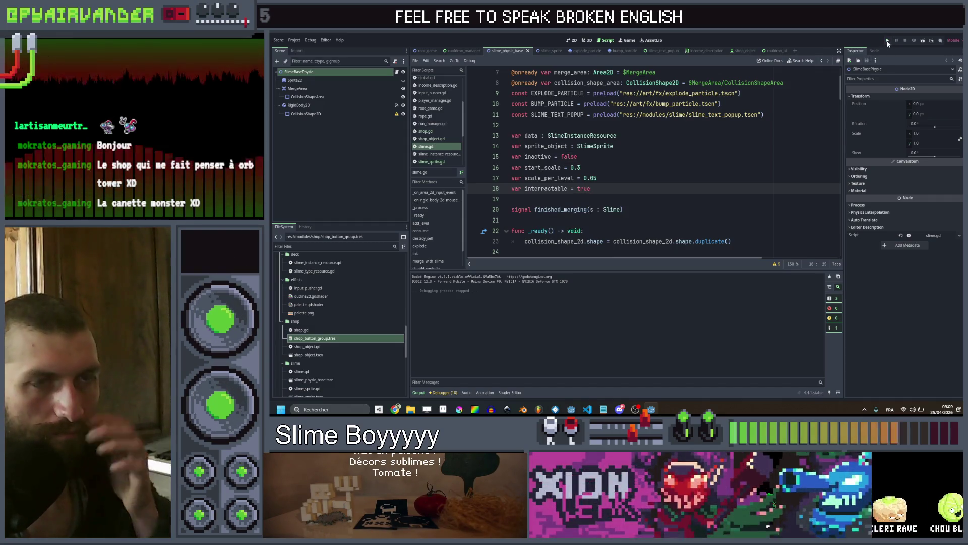
{"action": "key", "text": "ctrl+s"}
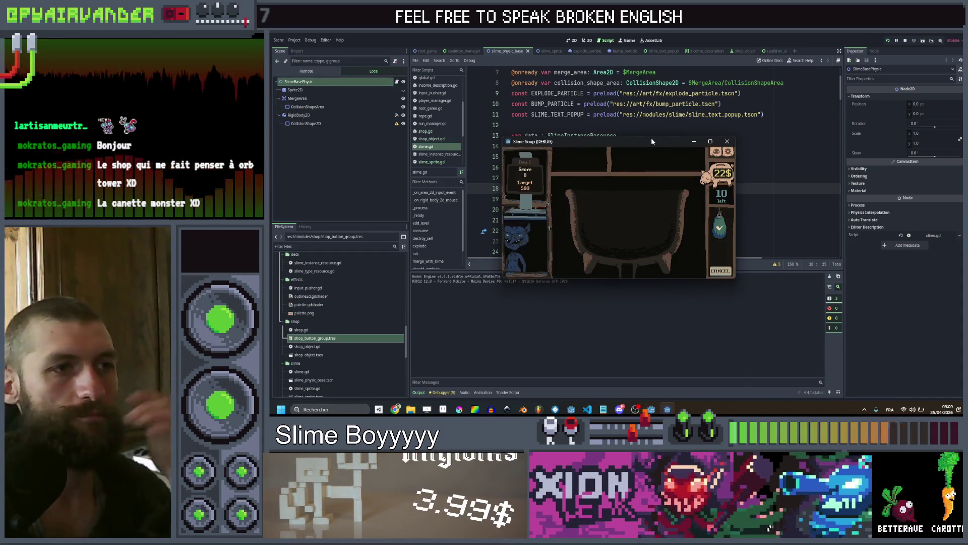
Maximize the game, feed two slime groups to the goblin, and collect the 720-point shift rewards.
{"action": "left_click", "coordinate": [709, 142]}
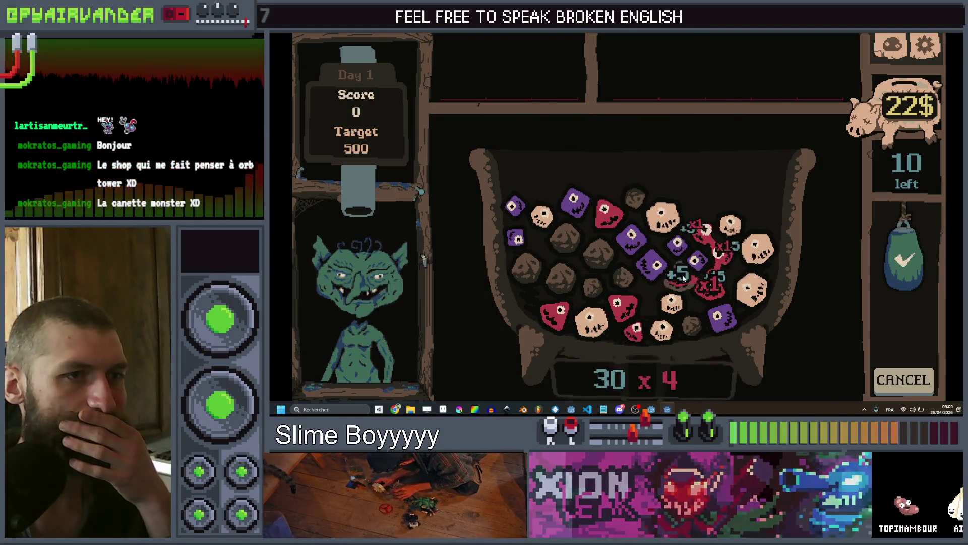
{"action": "left_click", "coordinate": [678, 272]}
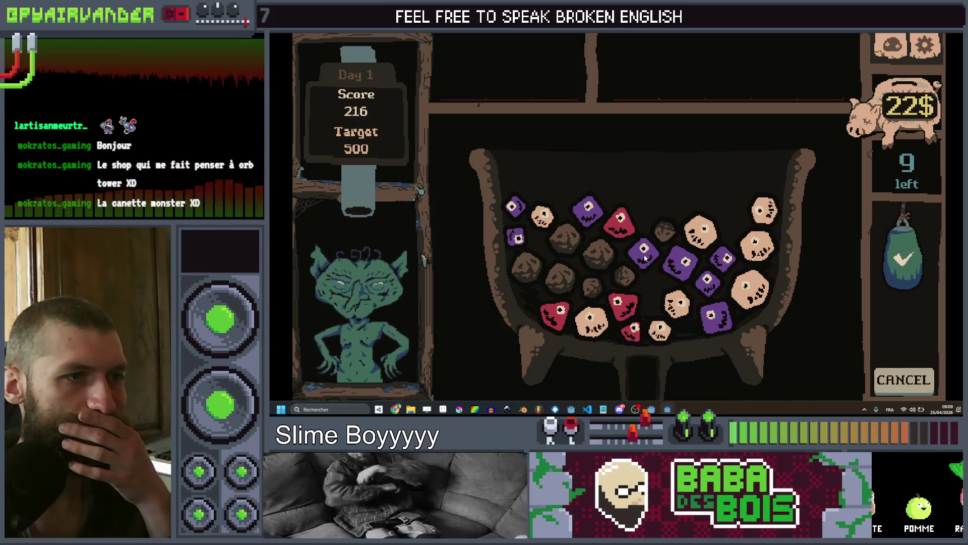
{"action": "left_click", "coordinate": [727, 258]}
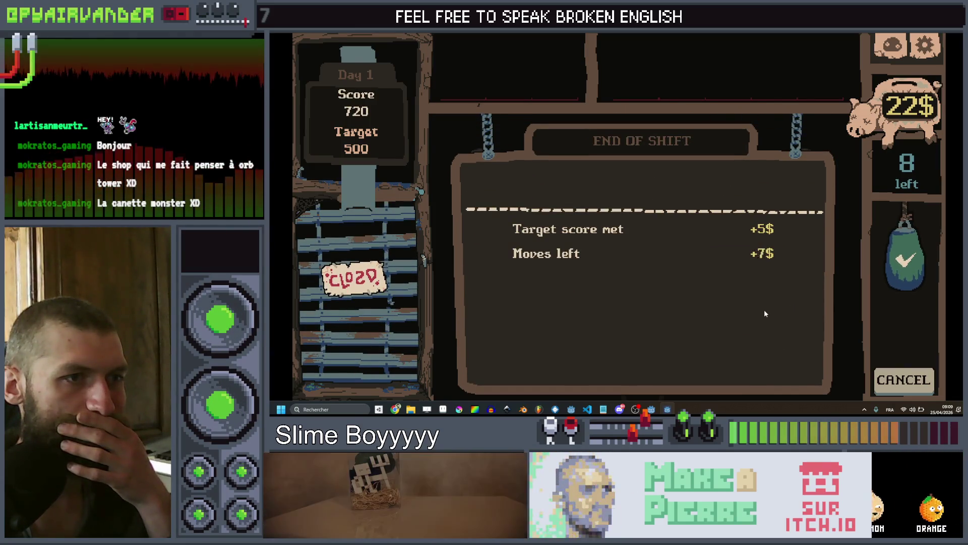
{"action": "left_click", "coordinate": [689, 180]}
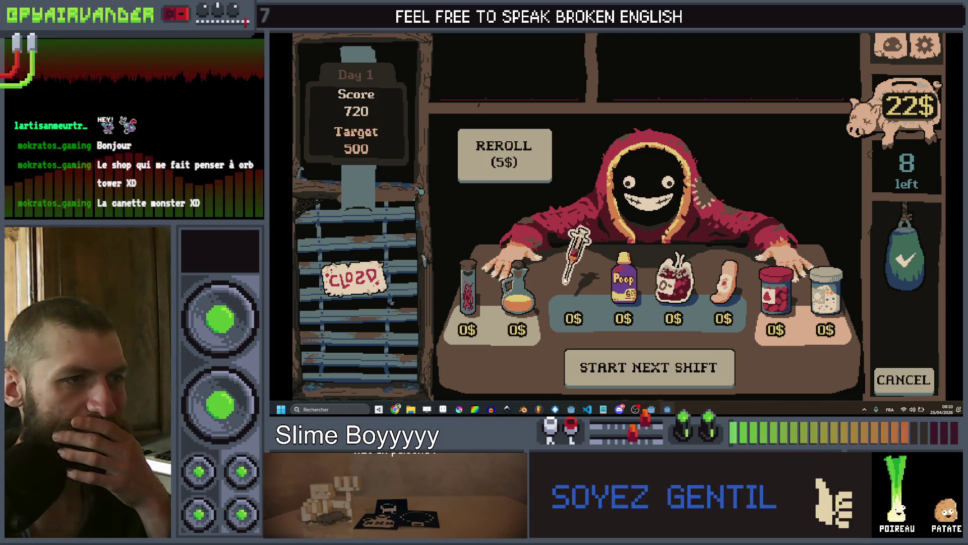
Select the test tube item in the shop, then bring the Godot editor back in front.
{"action": "left_click", "coordinate": [479, 290]}
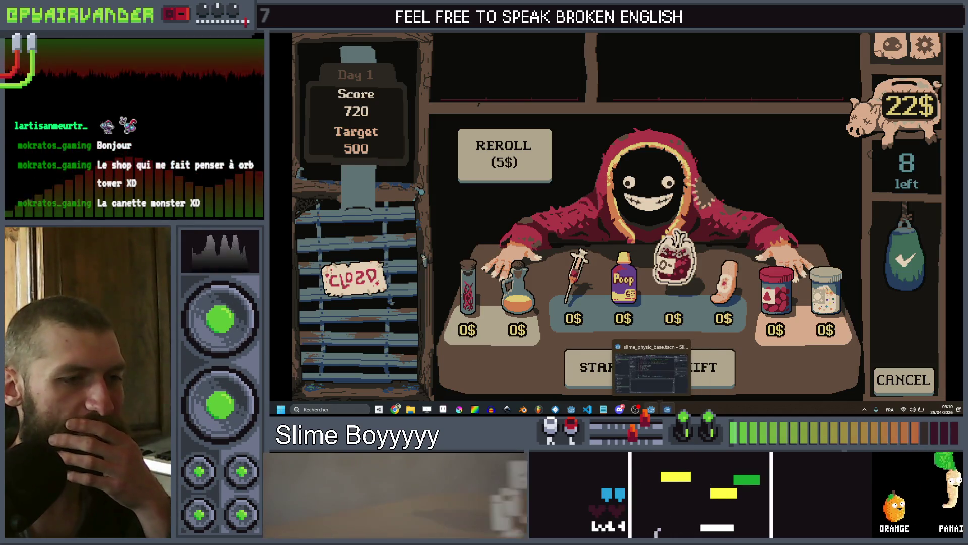
{"action": "left_click", "coordinate": [652, 393]}
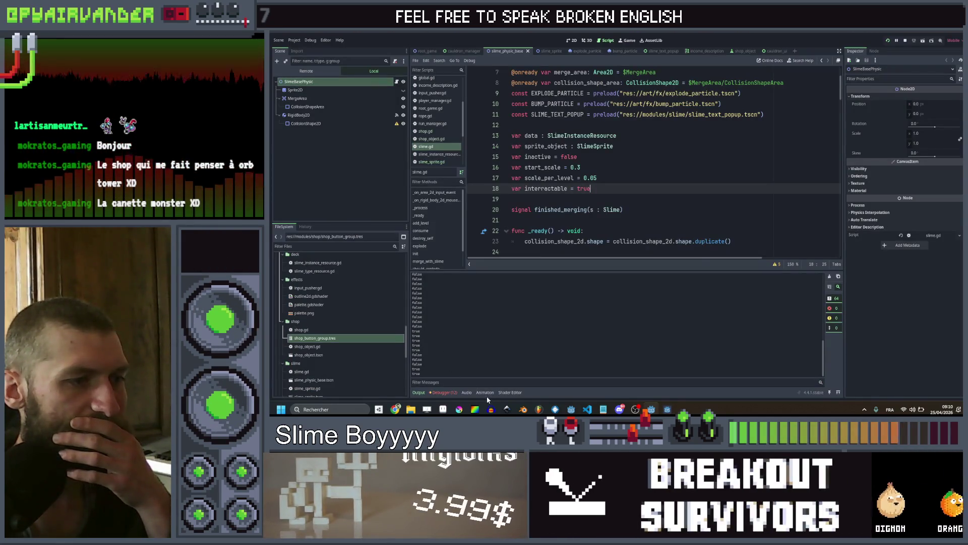
Check the debugger's Clicked Control, then select the Object node in the shop_object scene.
{"action": "left_click", "coordinate": [443, 392]}
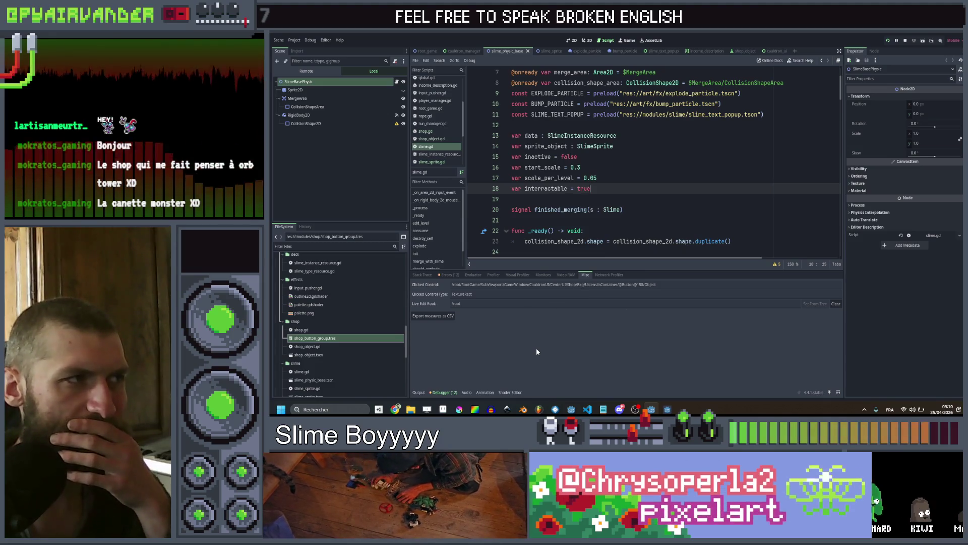
{"action": "left_click", "coordinate": [749, 52]}
{"action": "left_click", "coordinate": [300, 97]}
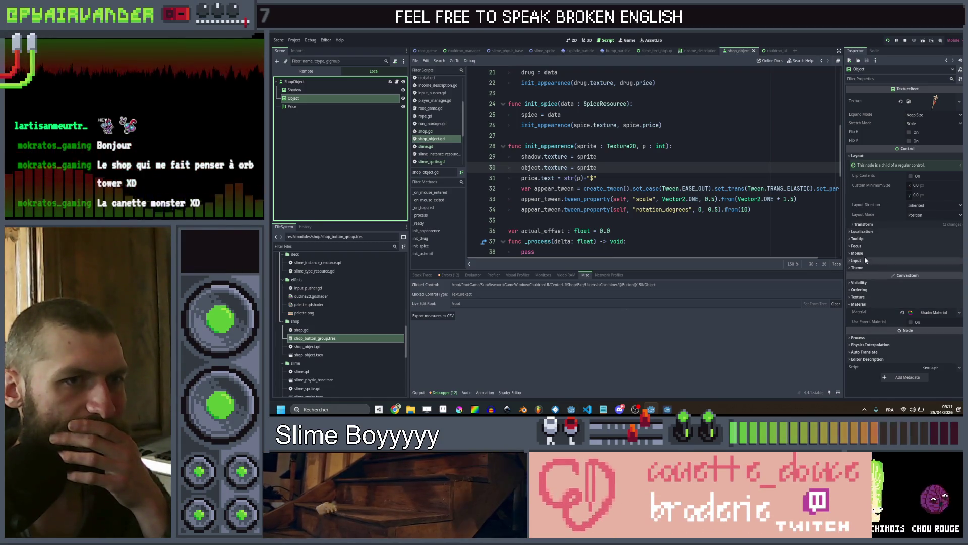
Review the ShopObject node's mouse and button properties and save the shop_object scene.
{"action": "left_click", "coordinate": [864, 256]}
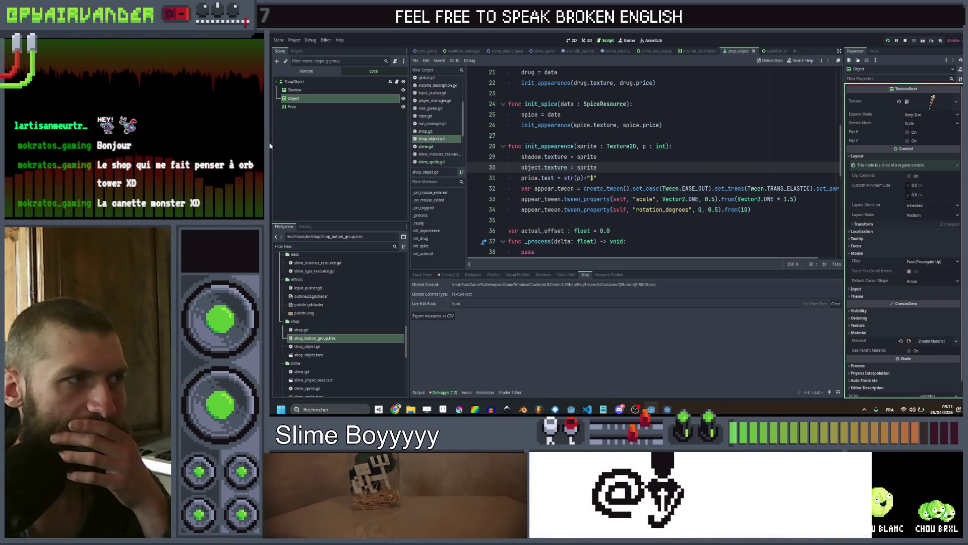
{"action": "left_click", "coordinate": [303, 81]}
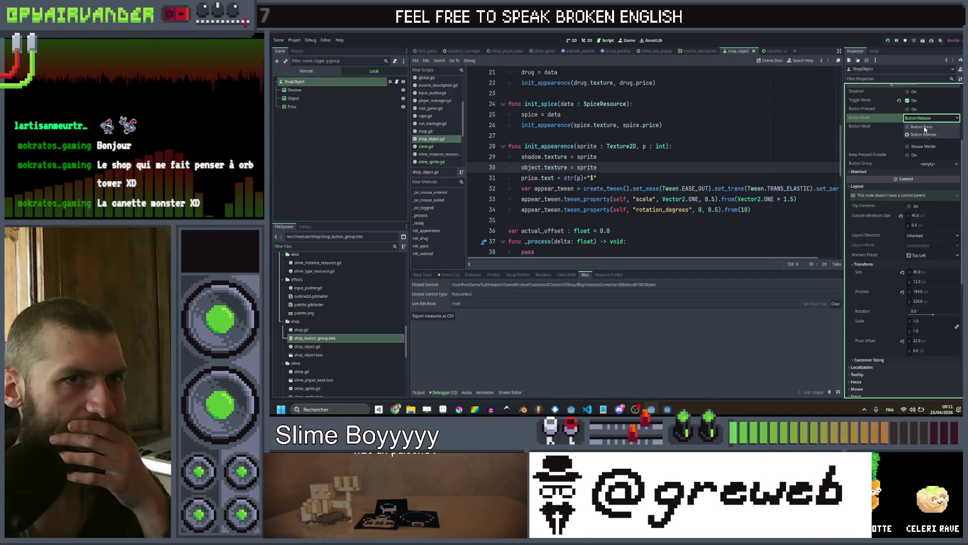
{"action": "key", "text": "ctrl+s"}
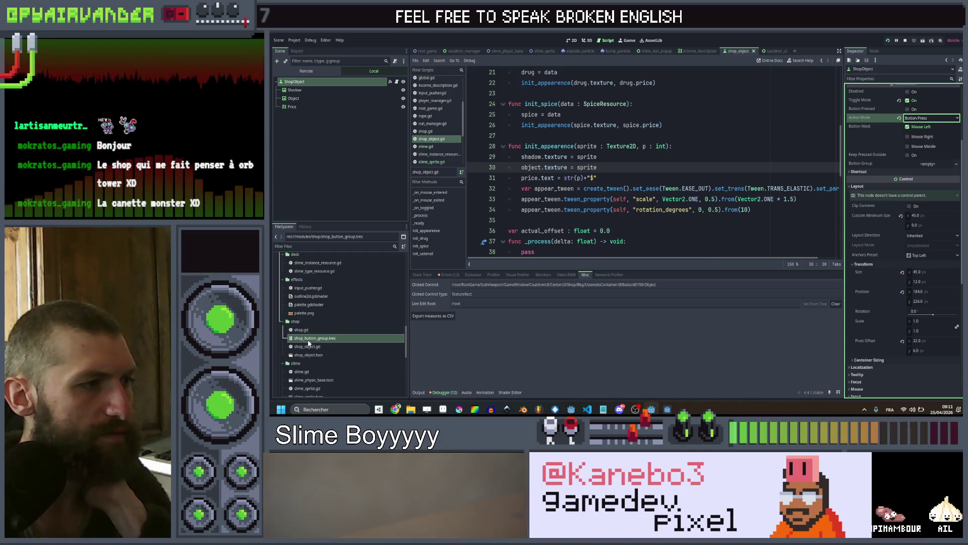
Enable Allow Unpress on shop_button_group.tres and run the project.
{"action": "double_click", "coordinate": [323, 338]}
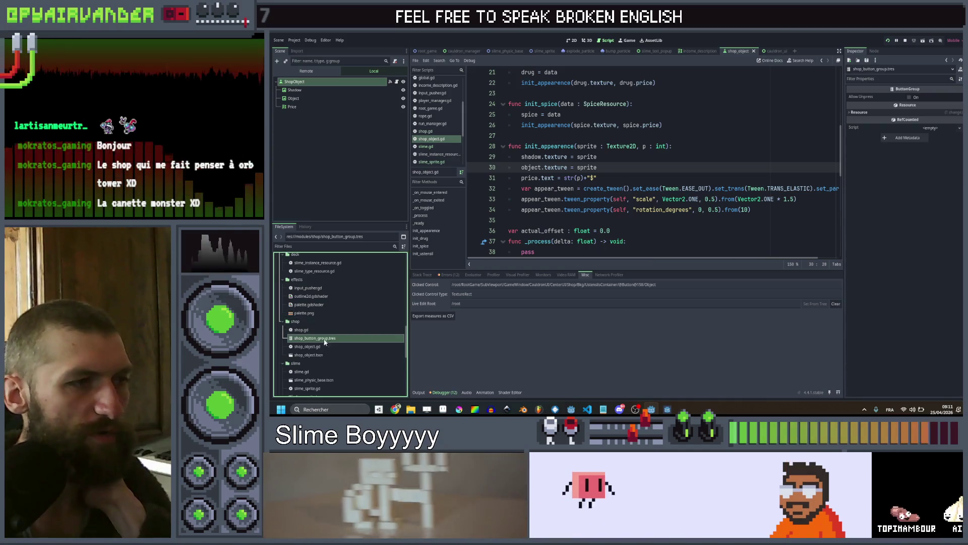
{"action": "left_click", "coordinate": [910, 97]}
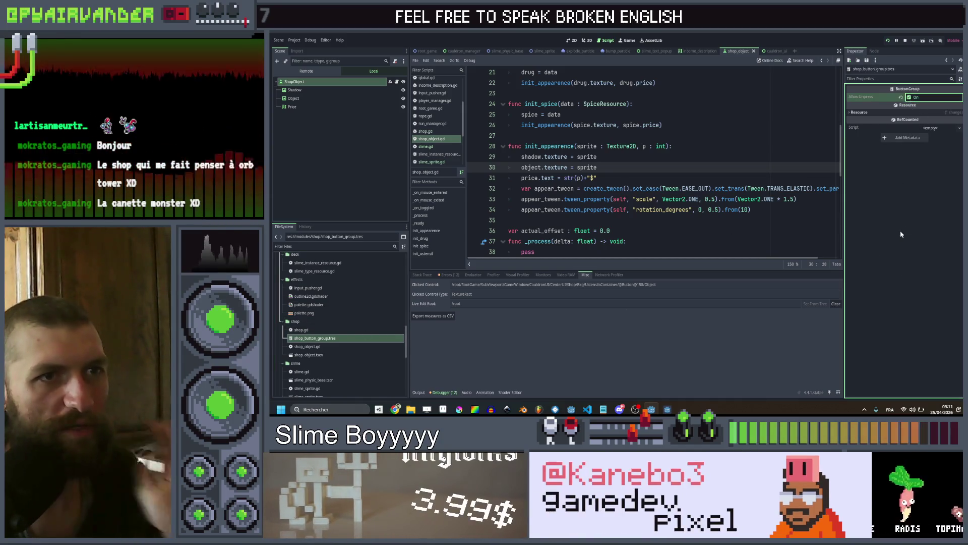
{"action": "left_click", "coordinate": [887, 41]}
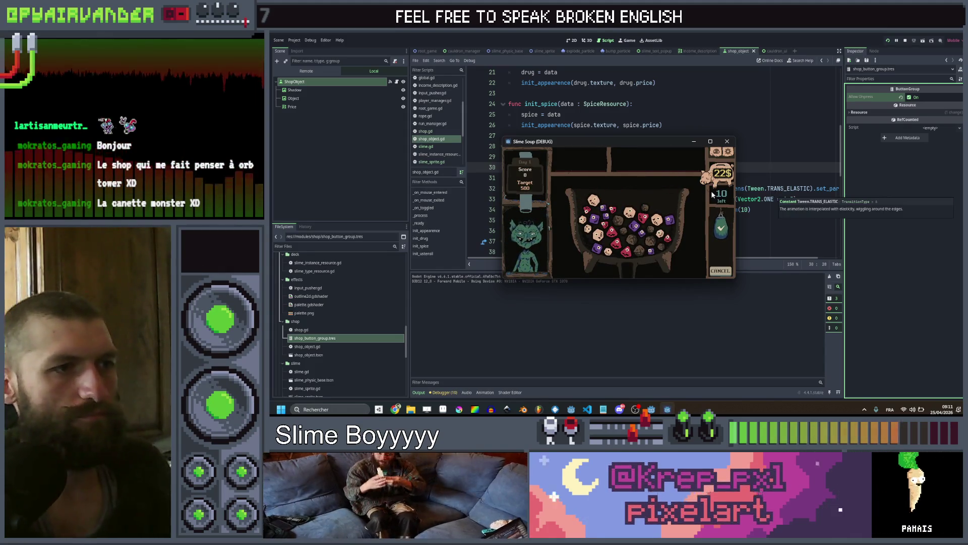
Clear a red slime chain, collect the 675-point shift reward to reach the shop, then close the game.
{"action": "left_click", "coordinate": [710, 141]}
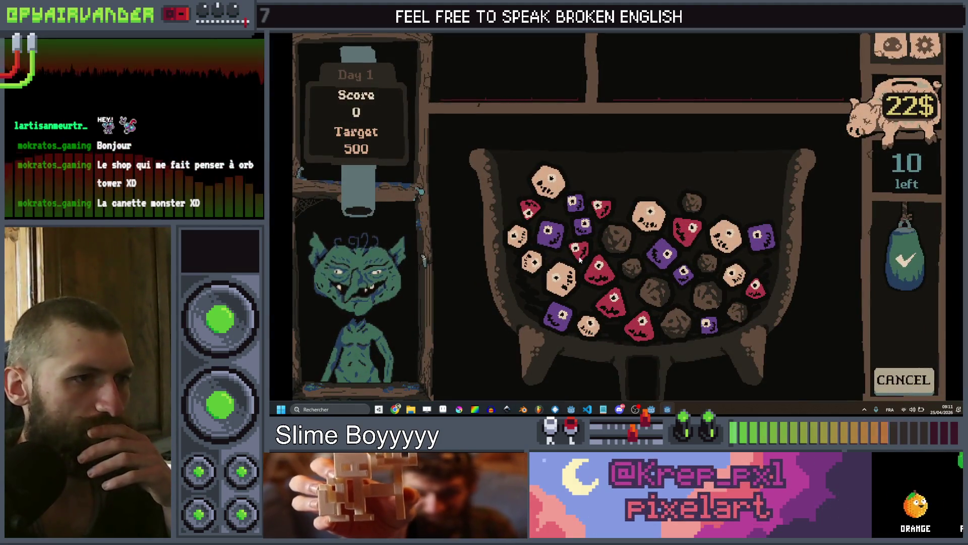
{"action": "left_click", "coordinate": [580, 258]}
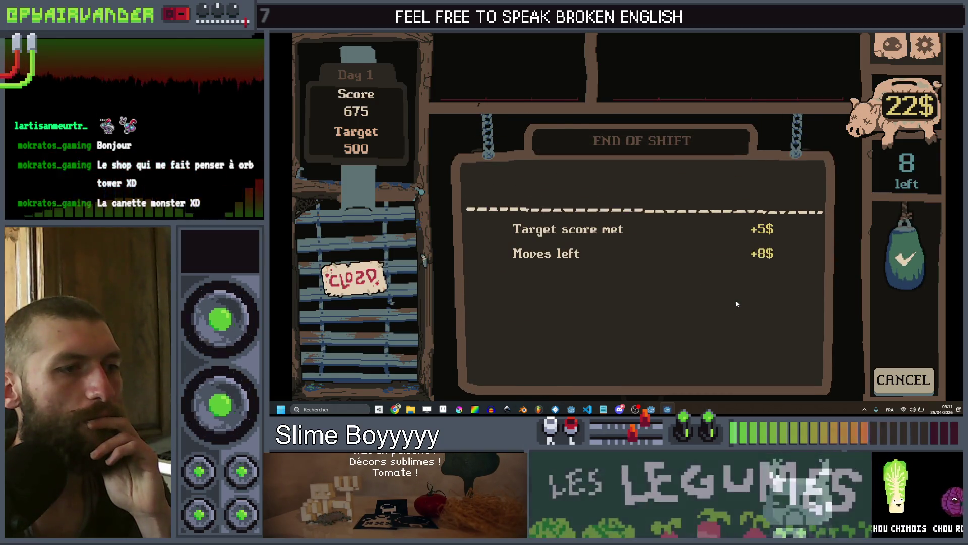
{"action": "left_click", "coordinate": [673, 191]}
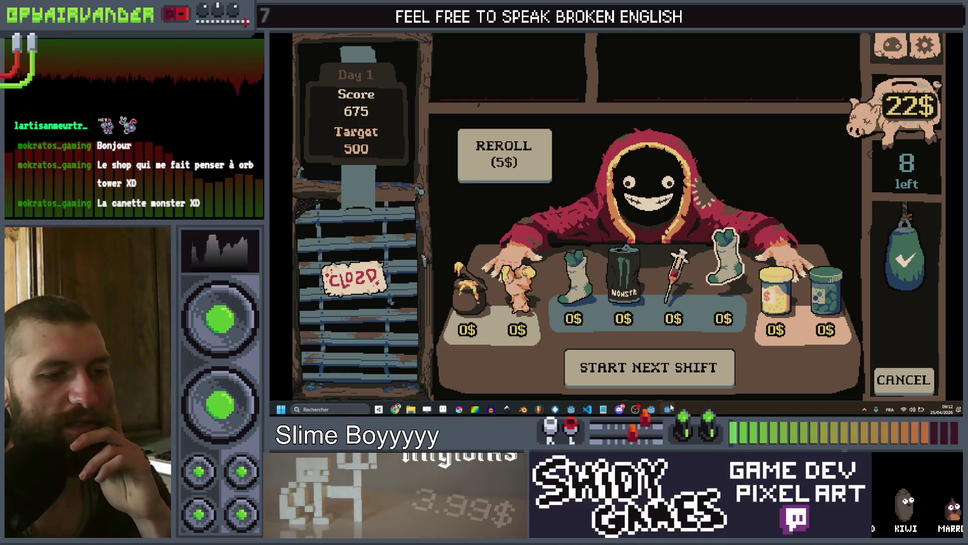
{"action": "mouse_move", "coordinate": [667, 410]}
{"action": "left_click", "coordinate": [700, 346]}
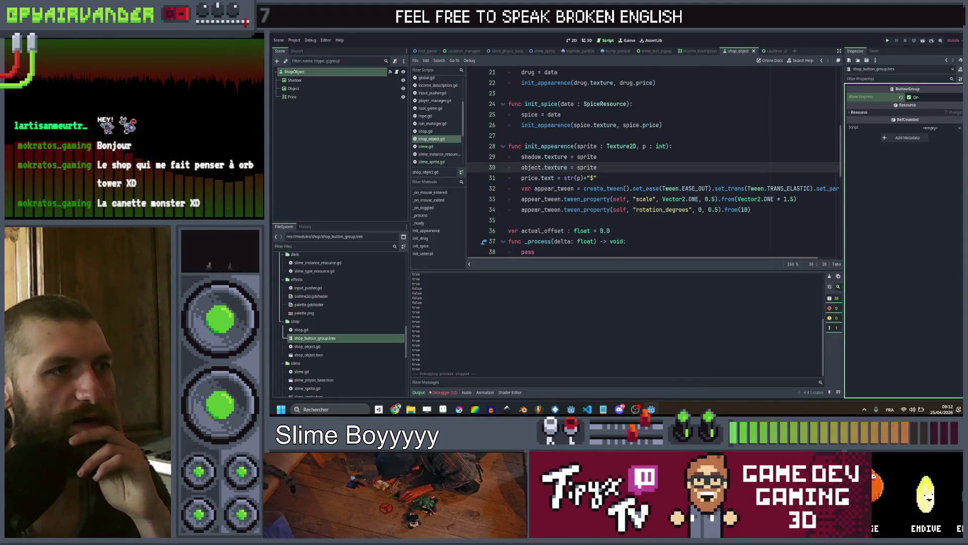
Change the hover offsets on lines 57 and 48 of shop_object.gd from 0.5 to 0.3.
{"action": "scroll", "coordinate": [656, 161], "scroll_direction": "down", "scroll_amount": 1}
{"action": "scroll", "coordinate": [656, 161], "scroll_direction": "down", "scroll_amount": 7}
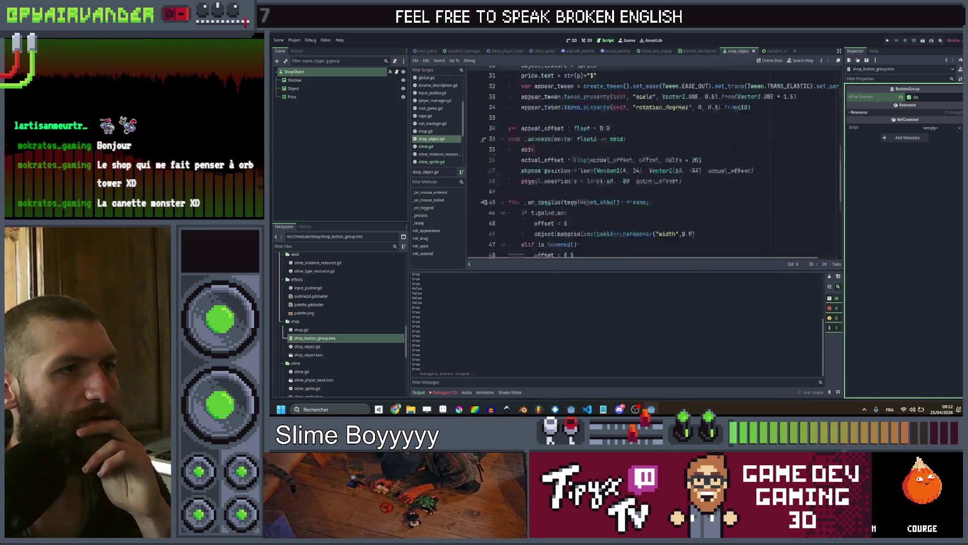
{"action": "left_click", "coordinate": [581, 198]}
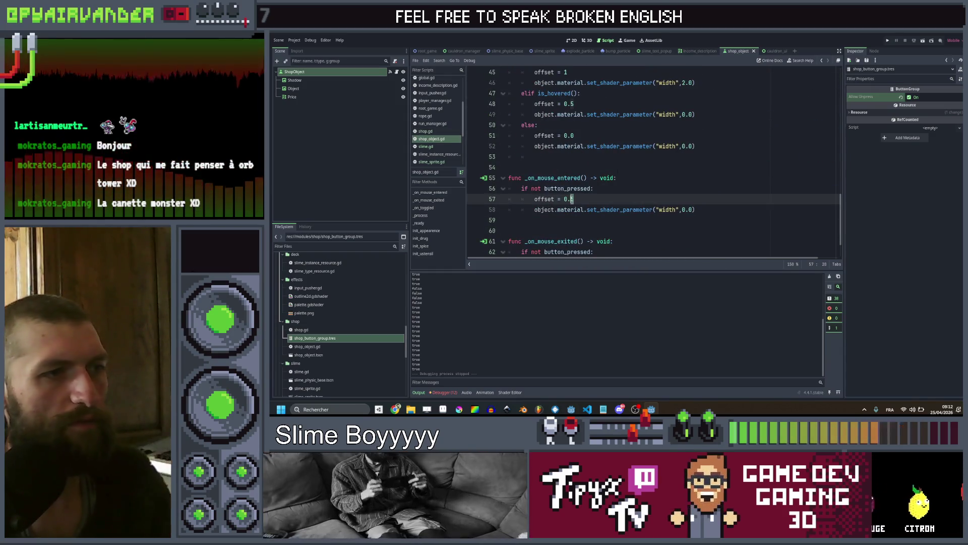
{"action": "type", "text": "3"}
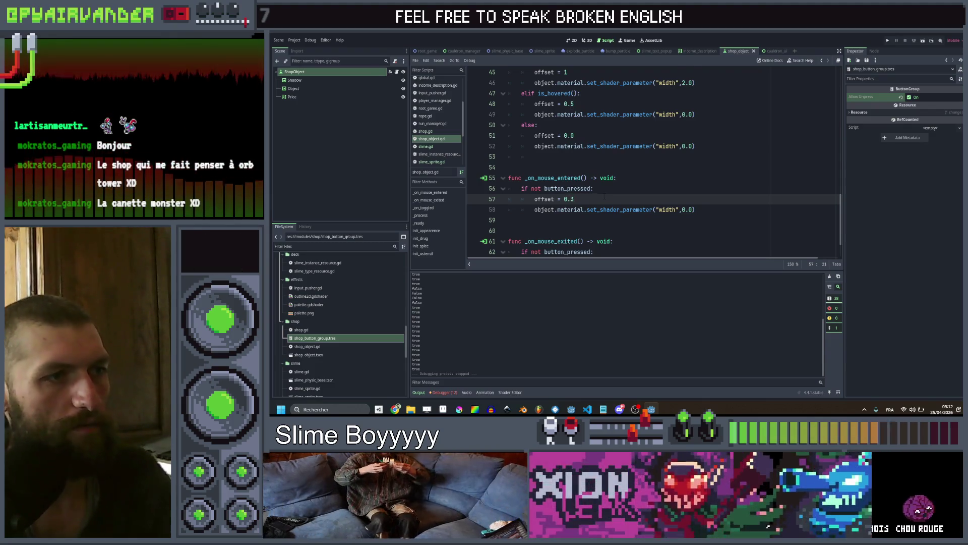
{"action": "scroll", "coordinate": [601, 195], "scroll_direction": "up", "scroll_amount": 2}
{"action": "left_click", "coordinate": [581, 156]}
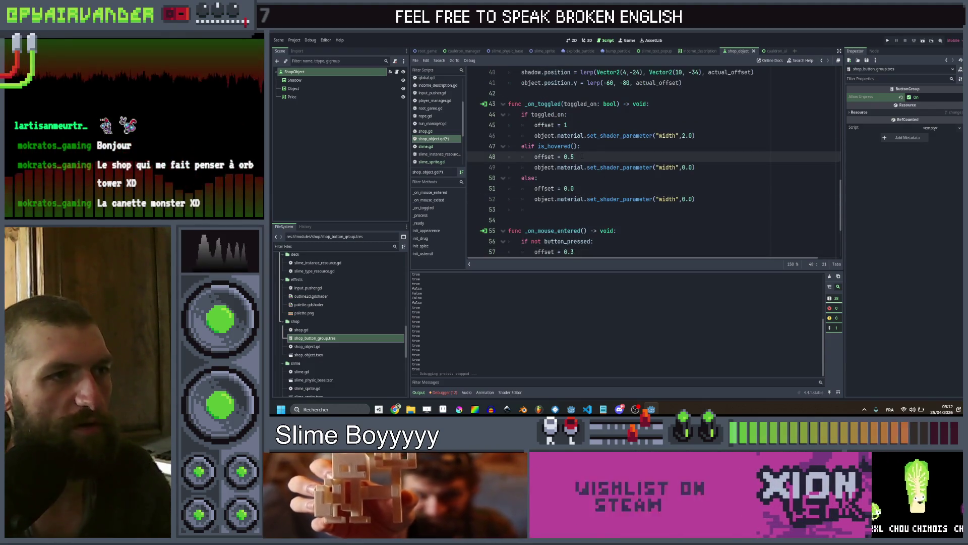
Save the script and relaunch the game in a maximized window.
{"action": "key", "text": "ctrl+s"}
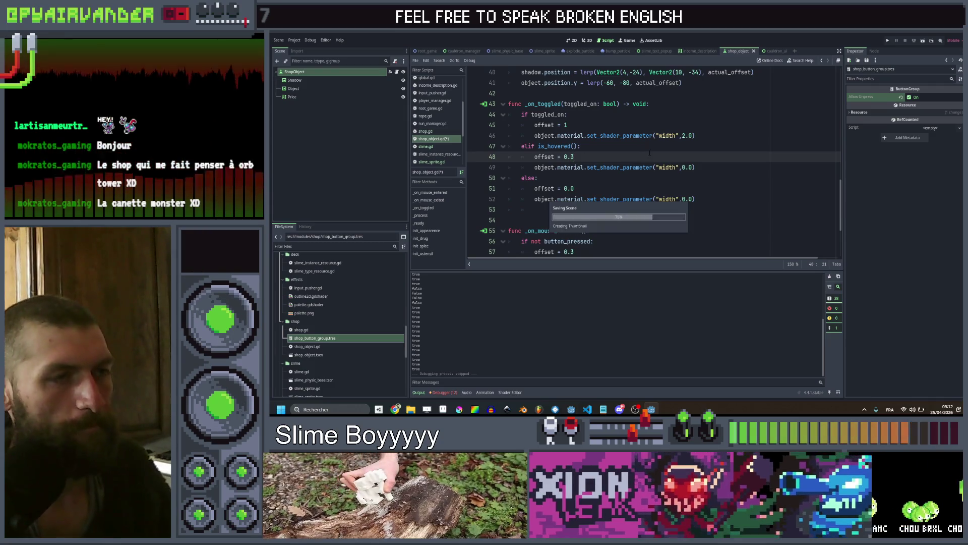
{"action": "left_click", "coordinate": [888, 41]}
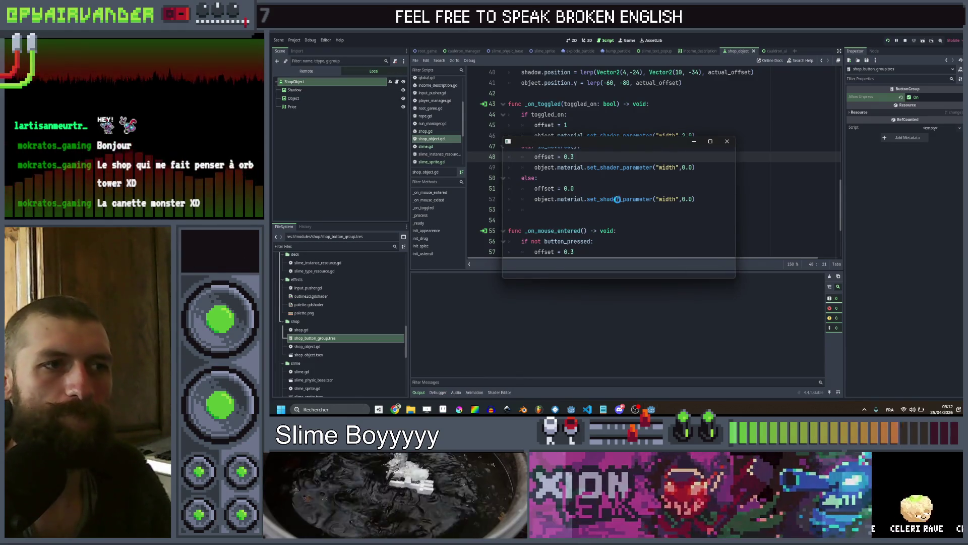
{"action": "left_click", "coordinate": [710, 142]}
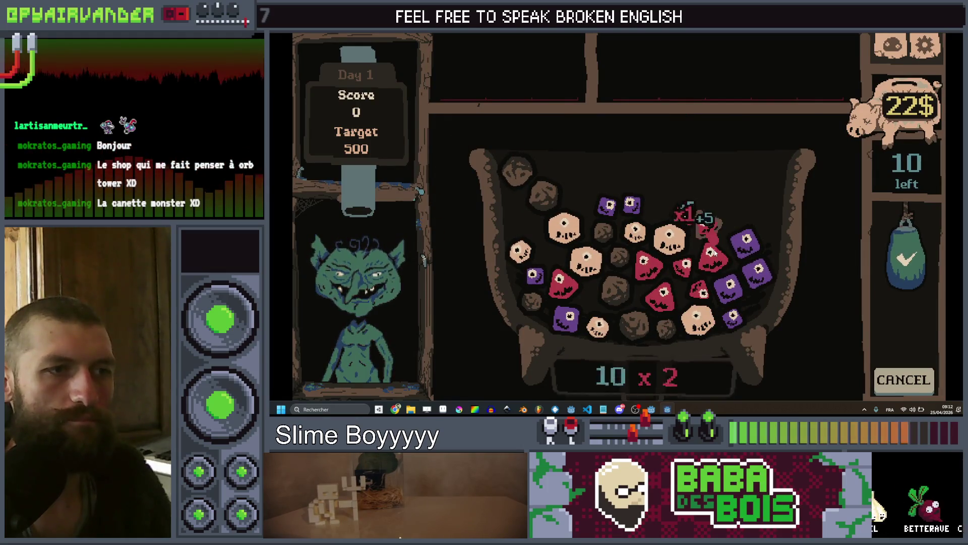
Confirm a red slime combo, collect the 630-point reward to open the shop, then stop the game.
{"action": "left_click", "coordinate": [917, 251]}
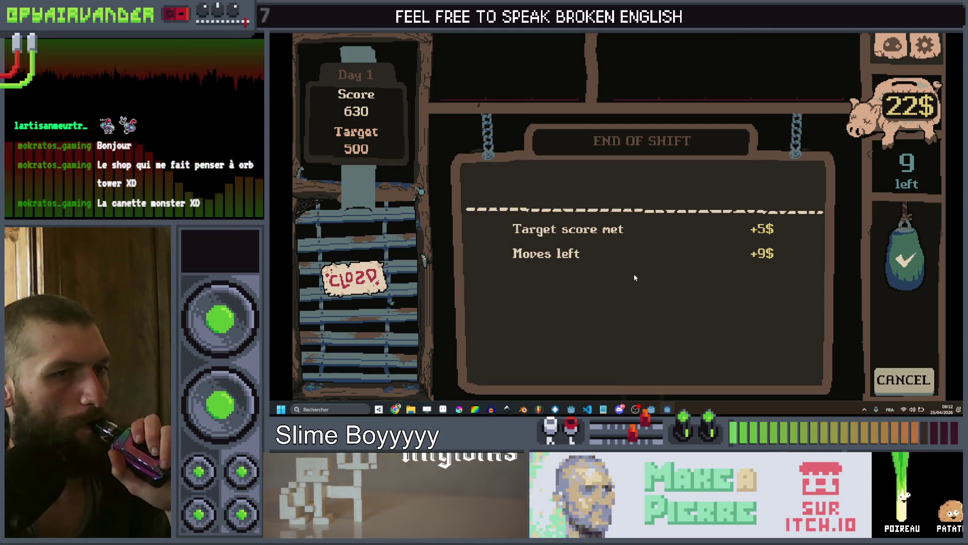
{"action": "left_click", "coordinate": [647, 185]}
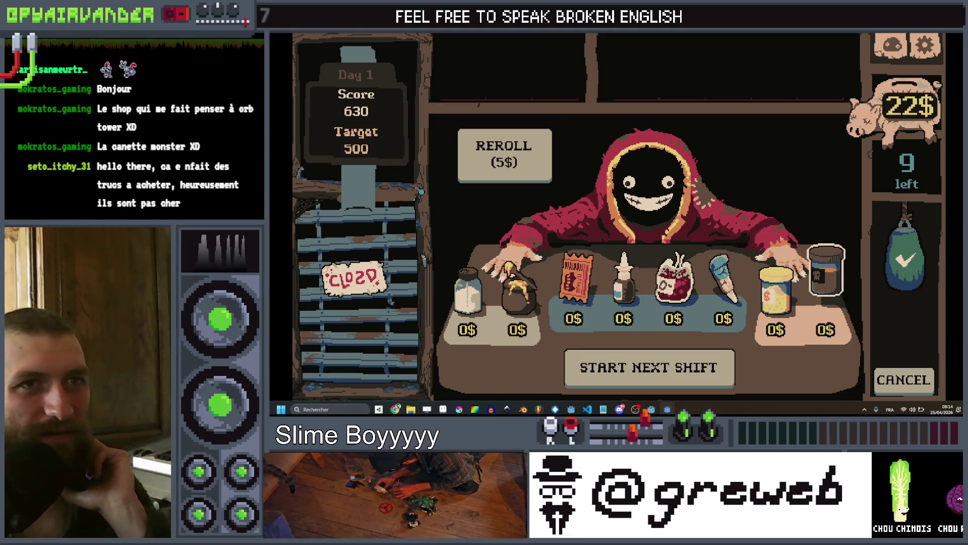
{"action": "key", "text": "F8"}
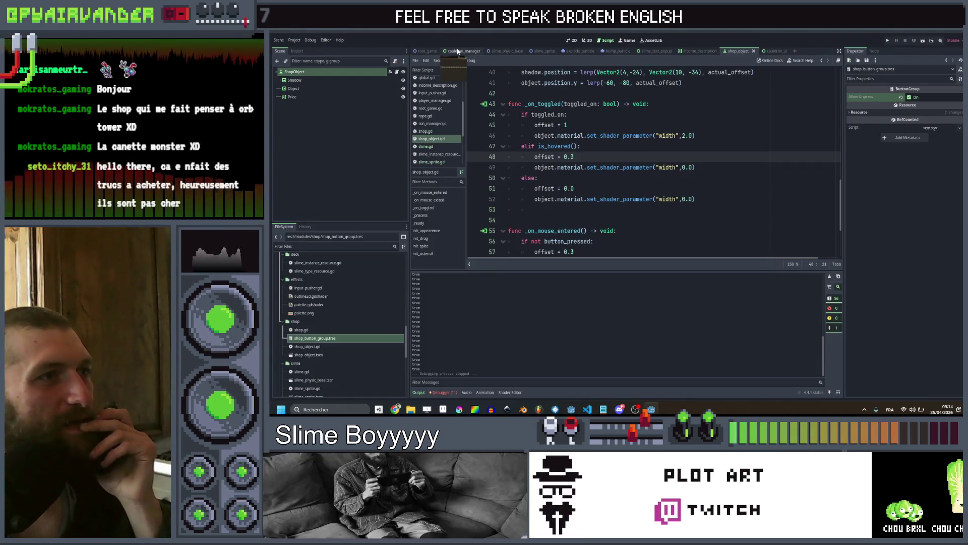
In the cauldron_ui scene, rename the Tooltip node to ShopTooltip.
{"action": "left_click", "coordinate": [457, 51]}
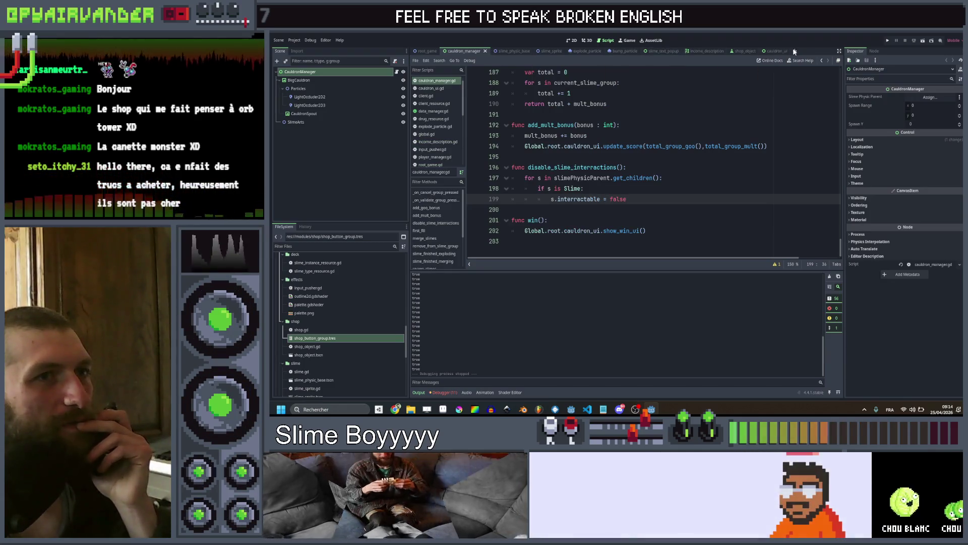
{"action": "left_click", "coordinate": [777, 51]}
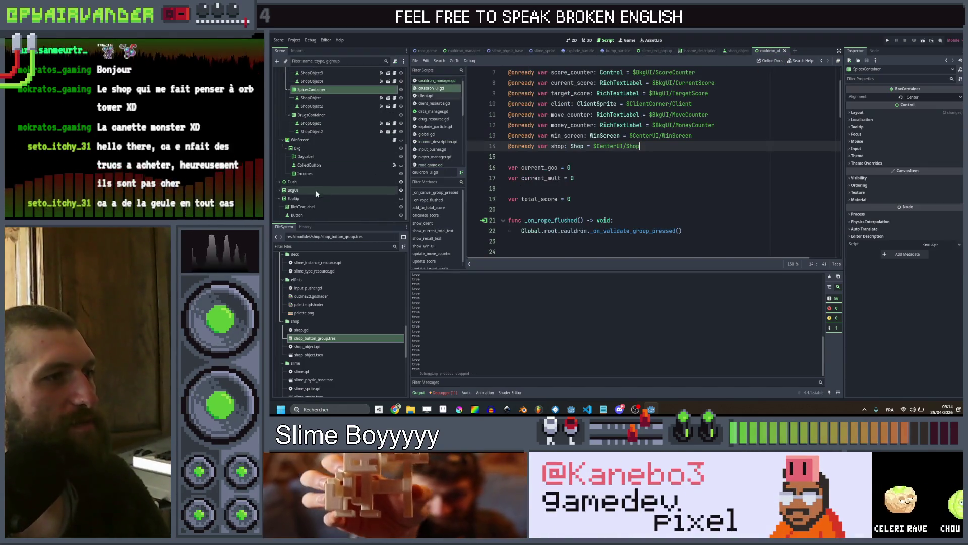
{"action": "double_click", "coordinate": [310, 198]}
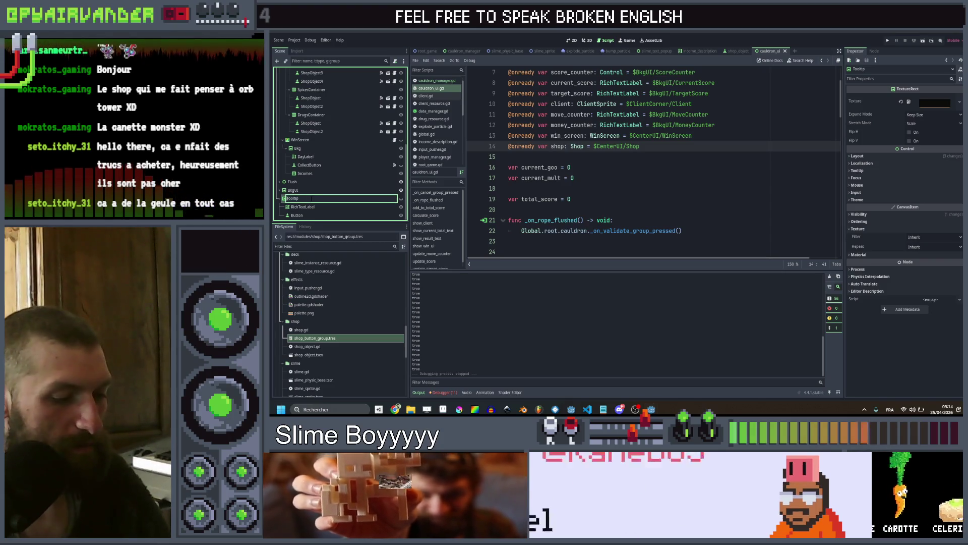
{"action": "key", "text": "Return"}
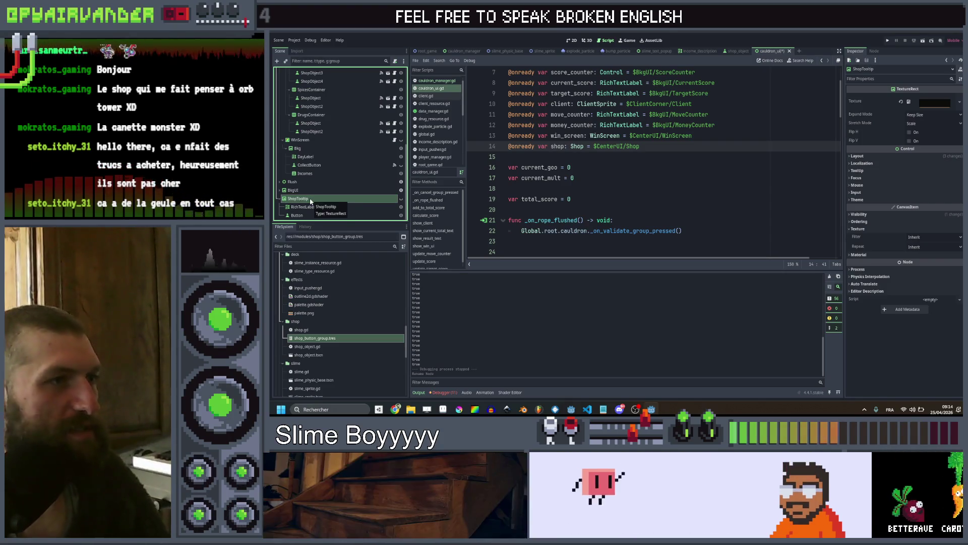
Attach a new shop_tooltip.gd script declaring class_name ShopTooltip and begin a function.
{"action": "left_click", "coordinate": [395, 61]}
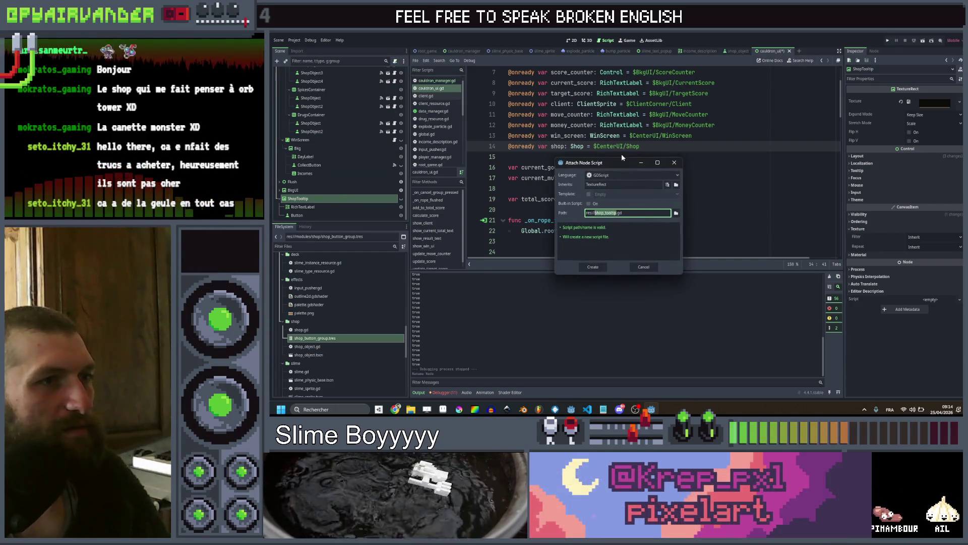
{"action": "left_click", "coordinate": [593, 267]}
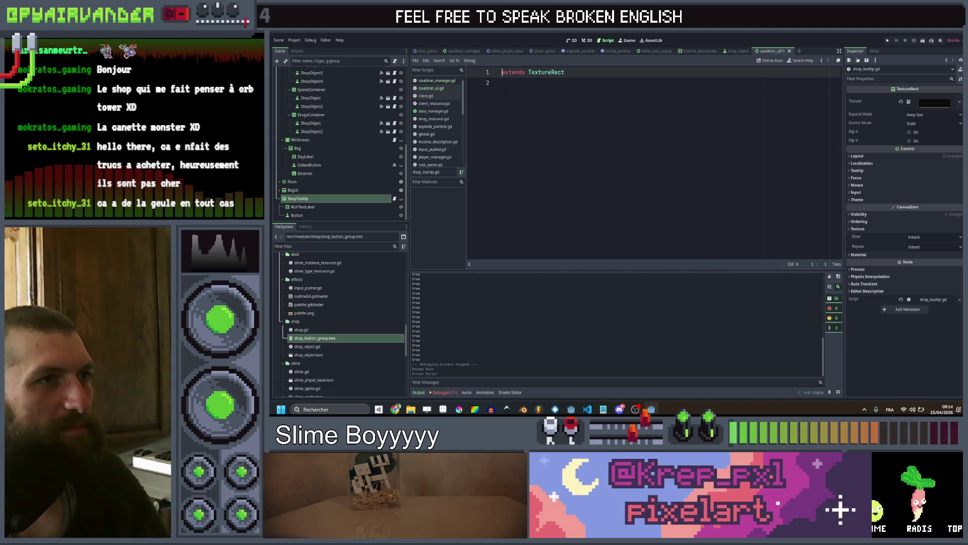
{"action": "type", "text": "class_name ShopToolti"}
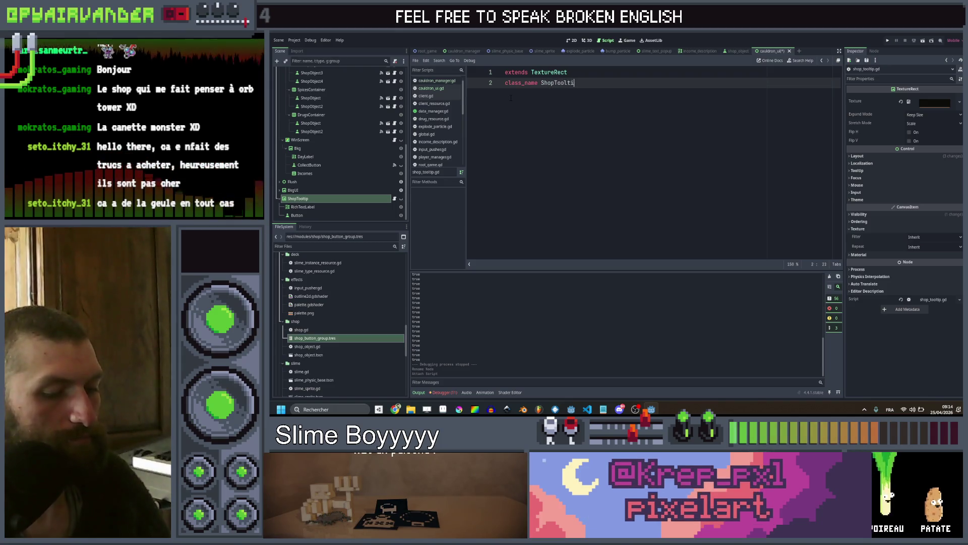
{"action": "type", "text": "p"}
{"action": "key", "text": "Return"}
{"action": "key", "text": "Return"}
{"action": "type", "text": "func show("}
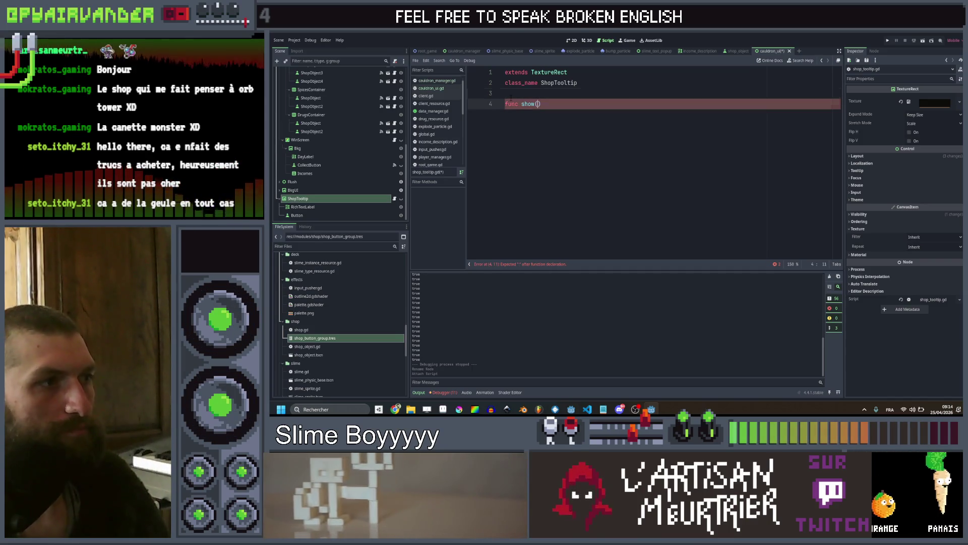
Add RichTextLabel and Button node references to shop_tooltip.gd.
{"action": "mouse_move", "coordinate": [302, 206]}
{"action": "left_mouse_down"}
{"action": "mouse_move", "coordinate": [518, 89]}
{"action": "mouse_move", "coordinate": [569, 92]}
{"action": "left_mouse_up"}
{"action": "left_click", "coordinate": [579, 82]}
{"action": "key", "text": "Return"}
{"action": "mouse_move", "coordinate": [296, 215]}
{"action": "left_mouse_down"}
{"action": "mouse_move", "coordinate": [534, 125]}
{"action": "mouse_move", "coordinate": [524, 115]}
{"action": "left_mouse_up"}
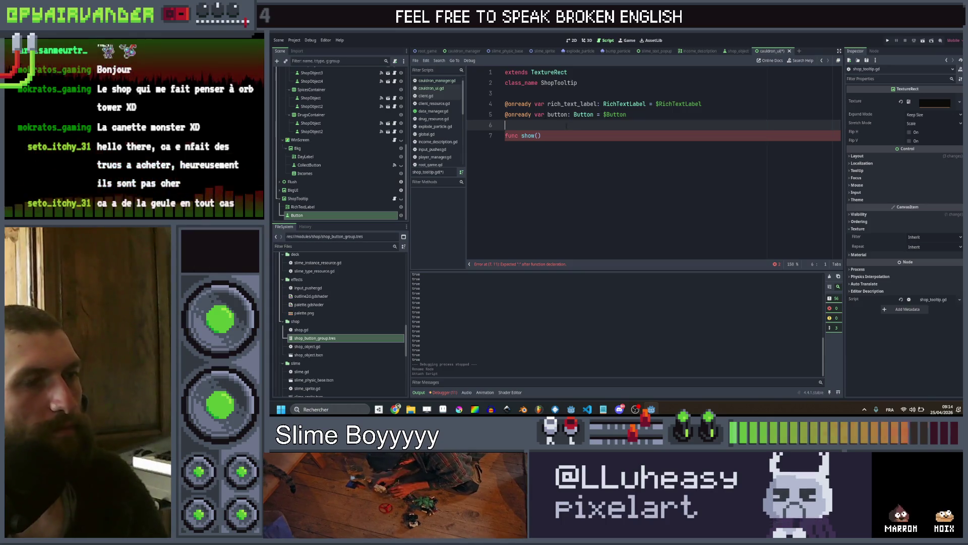
{"action": "left_click", "coordinate": [573, 133]}
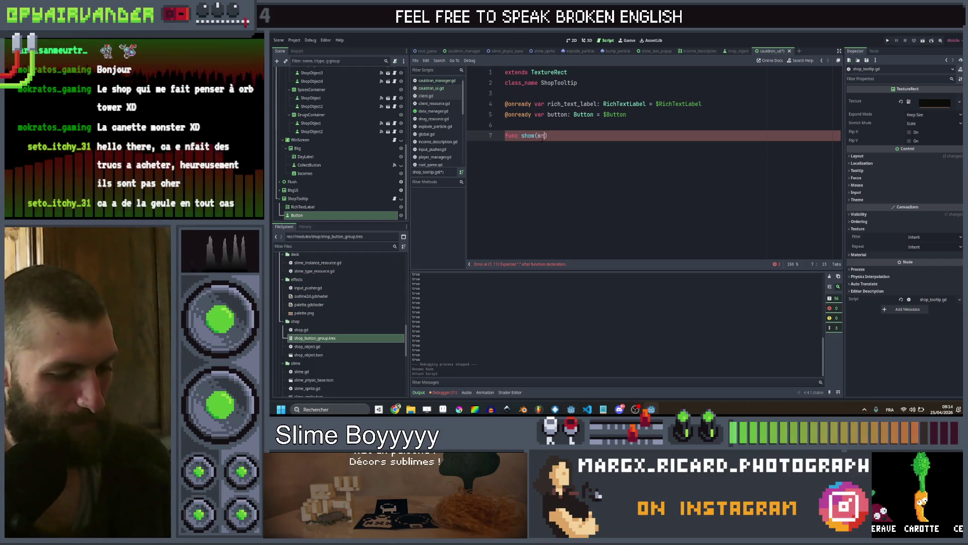
Give the show function a single shop_object : ShopObject parameter.
{"action": "type", "text": "ge : string"}
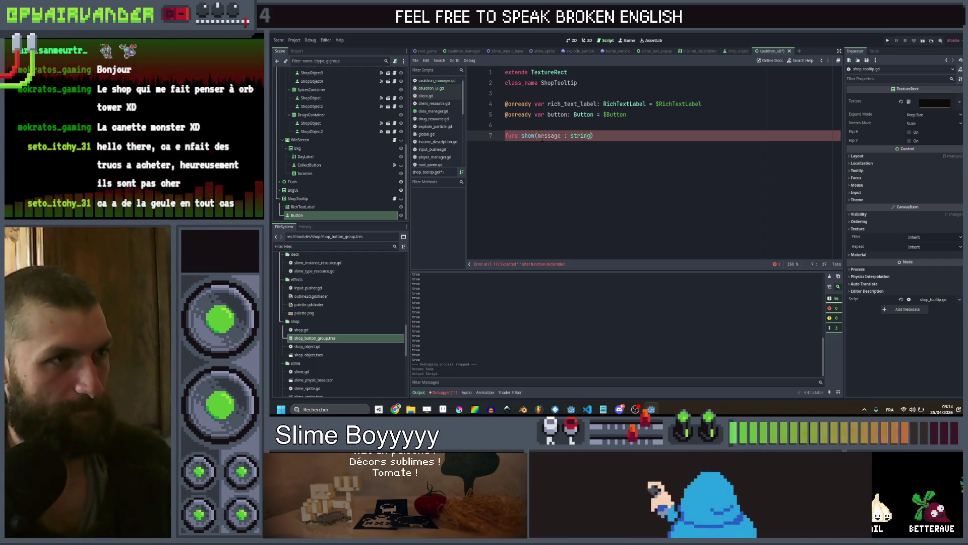
{"action": "key", "text": "Return"}
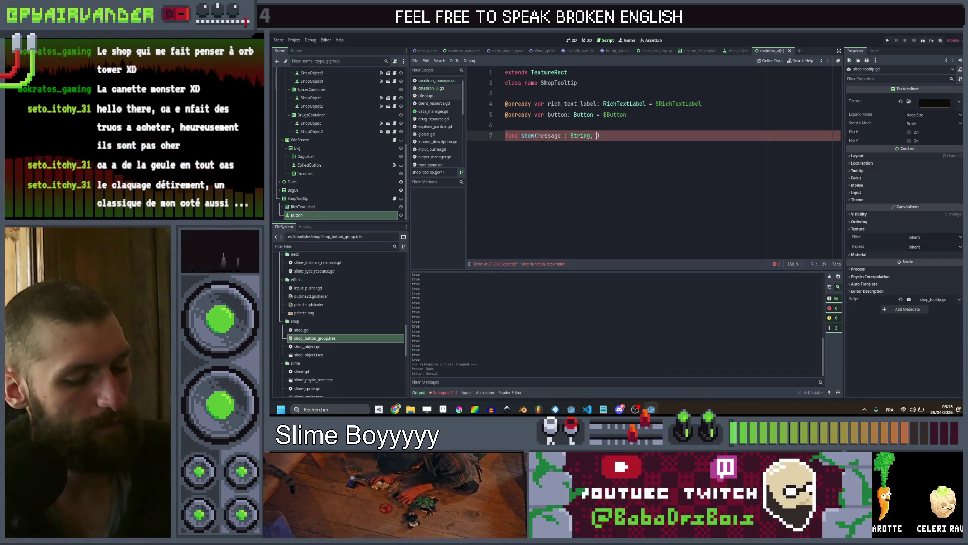
{"action": "type", "text": "shopç"}
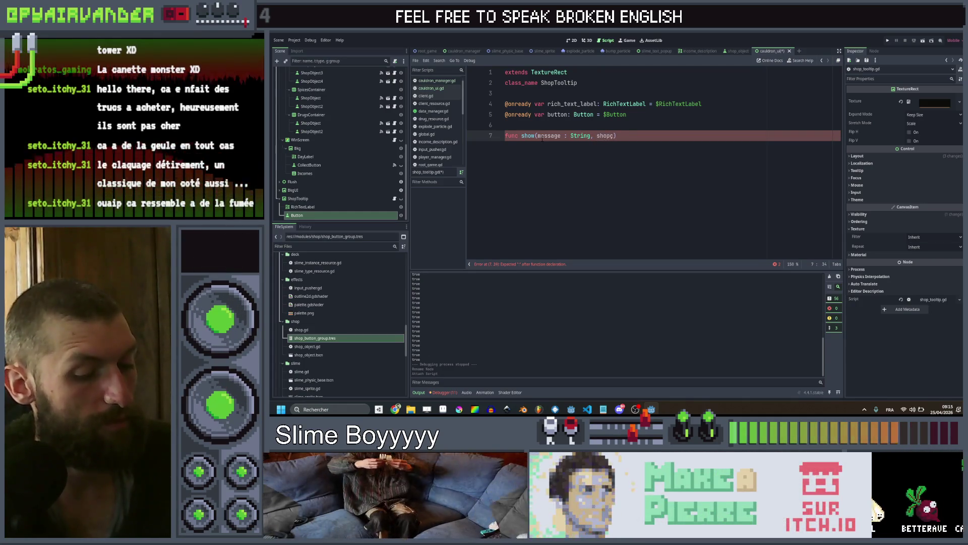
{"action": "key", "text": "BackSpace"}
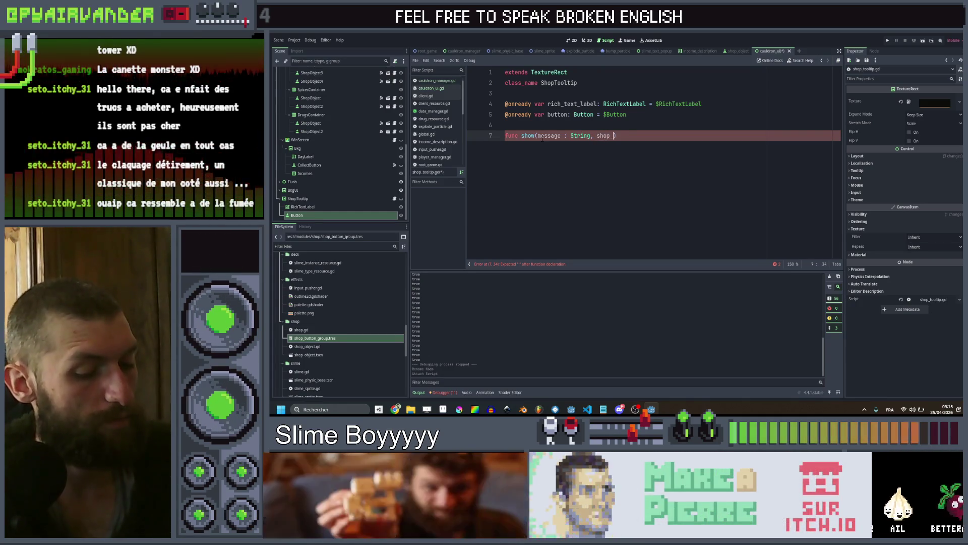
{"action": "type", "text": "ject :"}
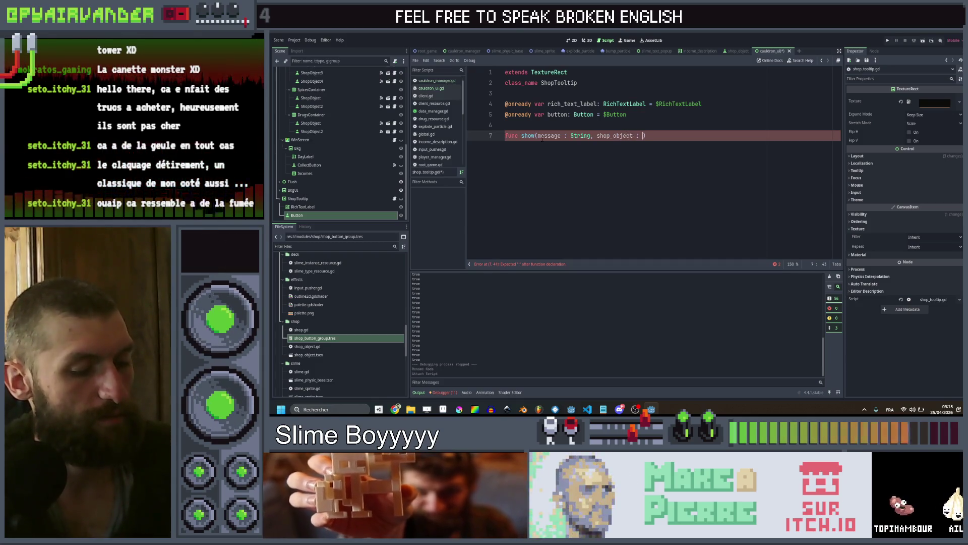
{"action": "key", "text": "ctrl+Left"}
{"action": "key", "text": "ctrl+Left"}
{"action": "key", "text": "ctrl+Left"}
{"action": "key", "text": "ctrl+BackSpace"}
{"action": "key", "text": "ctrl+BackSpace"}
{"action": "key", "text": "ctrl+BackSpace"}
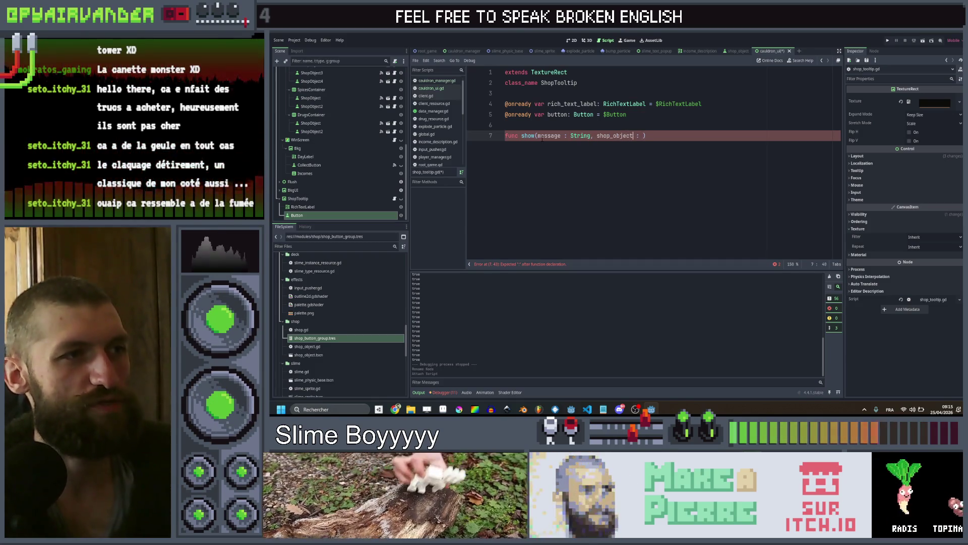
{"action": "key", "text": "Delete"}
{"action": "key", "text": "Delete"}
{"action": "key", "text": "ctrl+Right"}
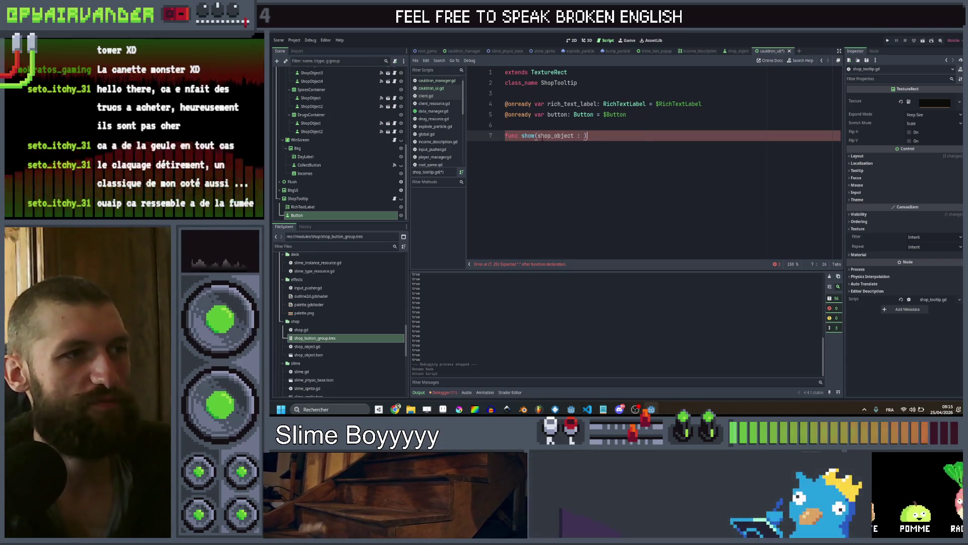
{"action": "key", "text": "Right"}
{"action": "key", "text": "Right"}
{"action": "key", "text": "Right"}
{"action": "type", "text": "shop"}
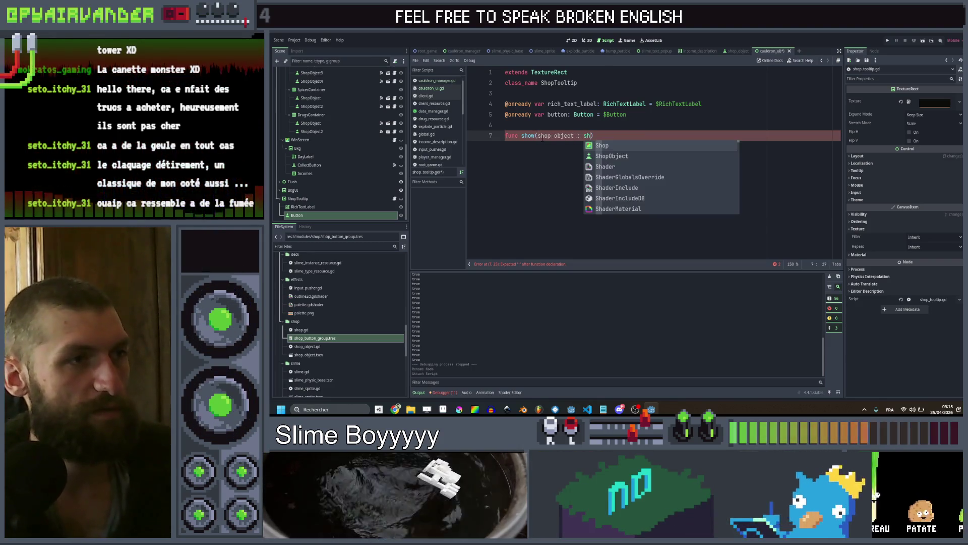
{"action": "key", "text": "Return"}
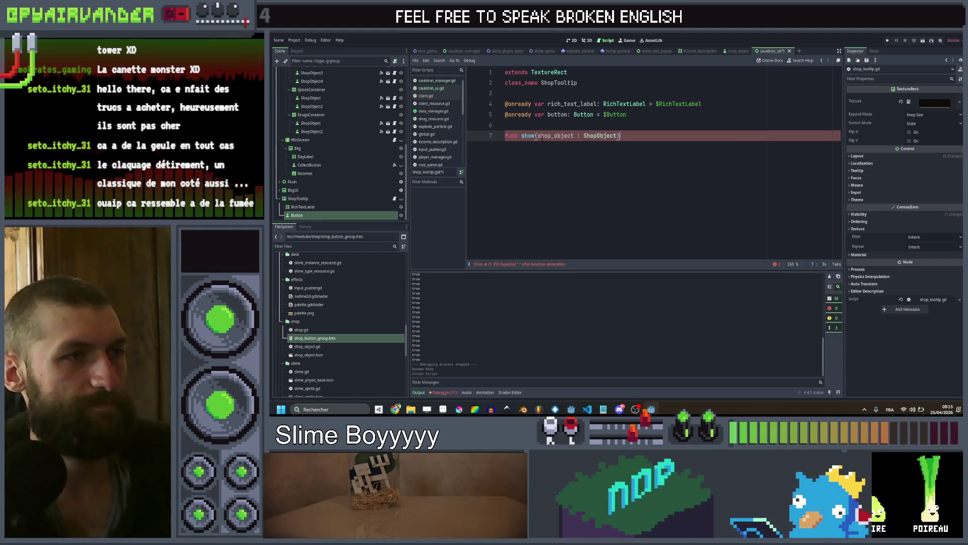
Start the function body with a show() call and rename the function to show_tooltip.
{"action": "type", "text": ":"}
{"action": "key", "text": "Return"}
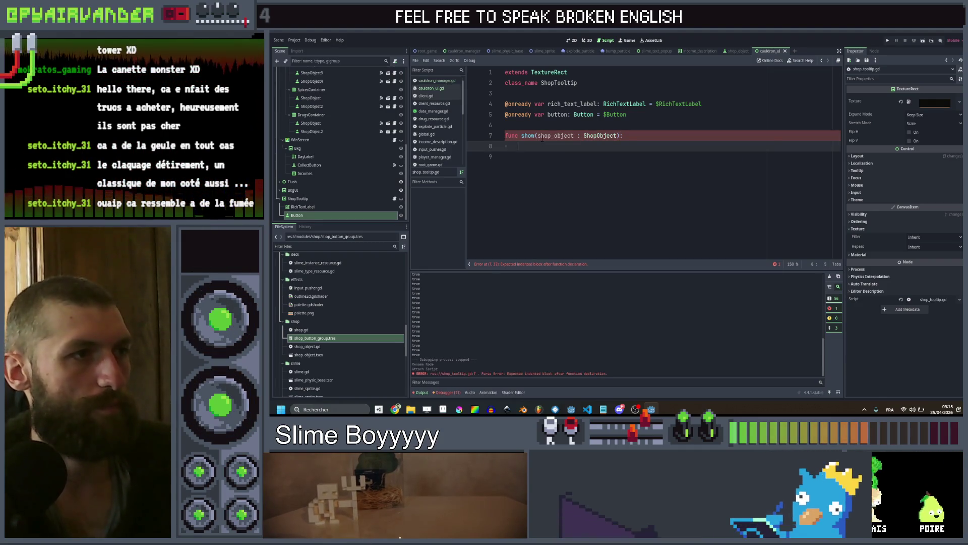
{"action": "key", "text": "Up"}
{"action": "key", "text": "Down"}
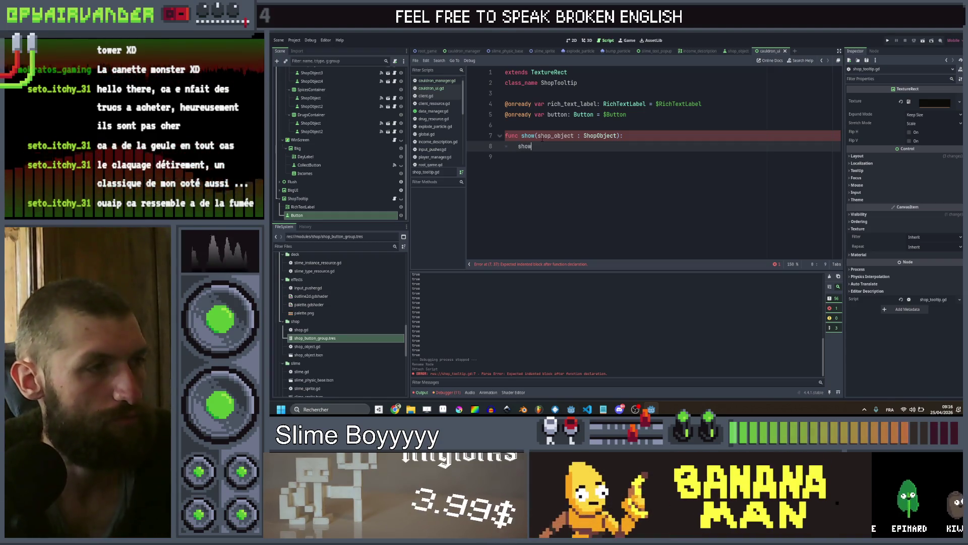
{"action": "type", "text": "show()"}
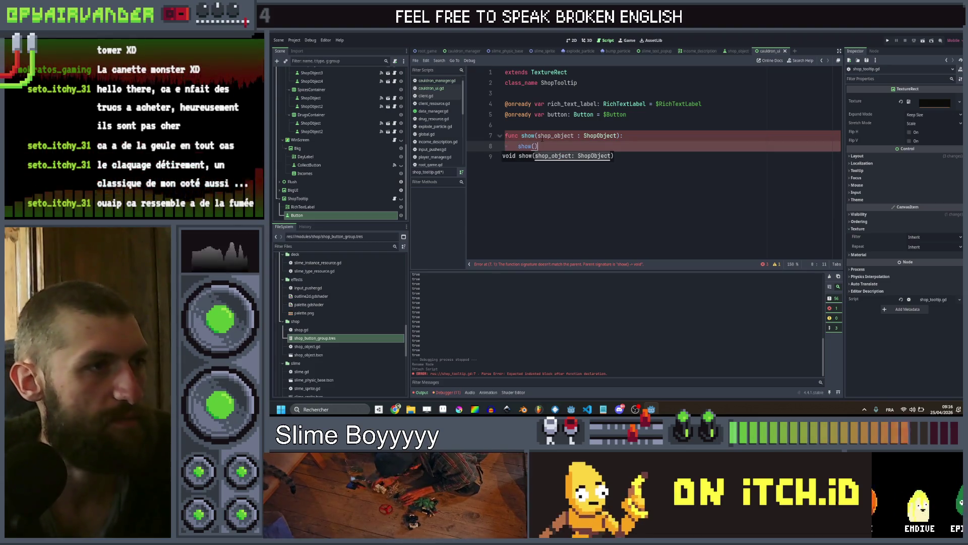
{"action": "key", "text": "Up"}
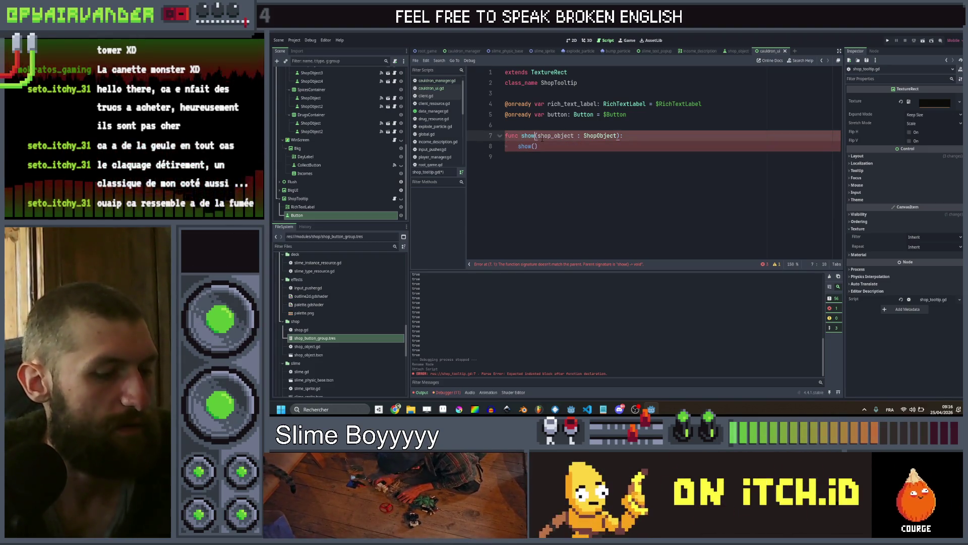
{"action": "type", "text": "_tool"}
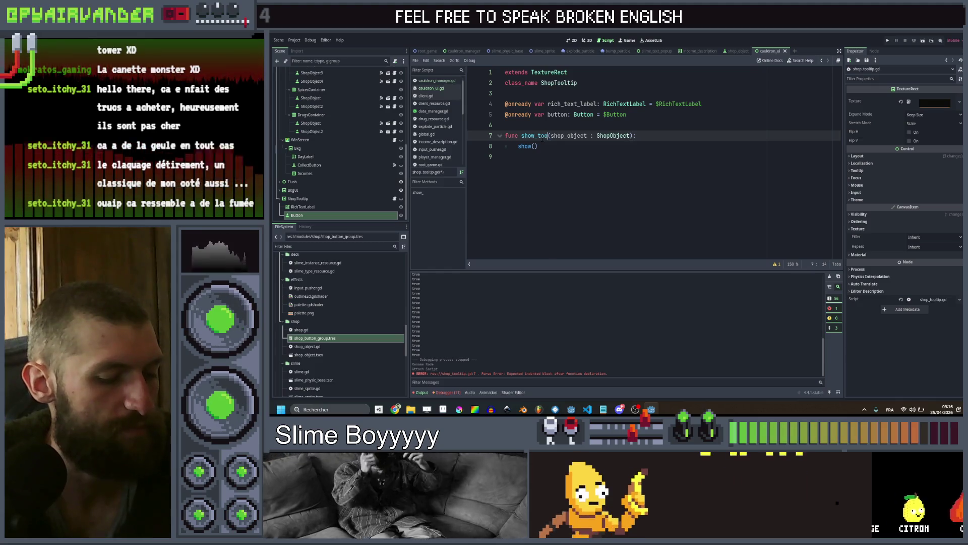
{"action": "type", "text": "tip"}
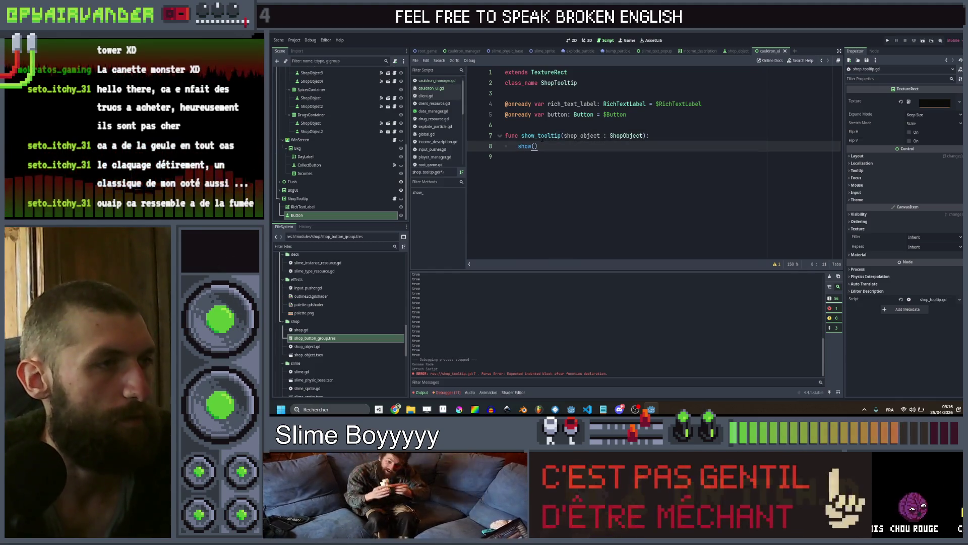
{"action": "key", "text": "Down"}
Reset rich_text_label.text to an empty string inside show_tooltip.
{"action": "key", "text": "Return"}
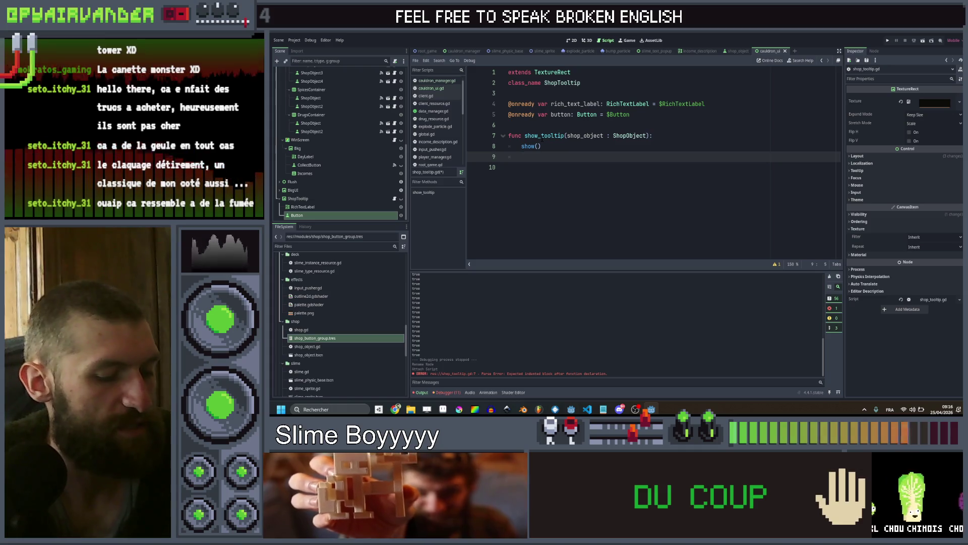
{"action": "key", "text": "Return"}
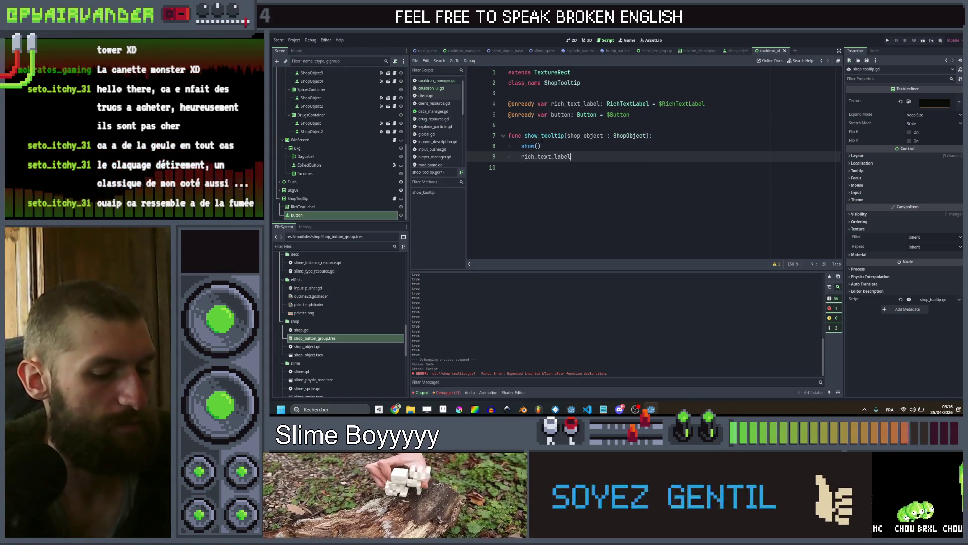
{"action": "type", "text": ".text = "}
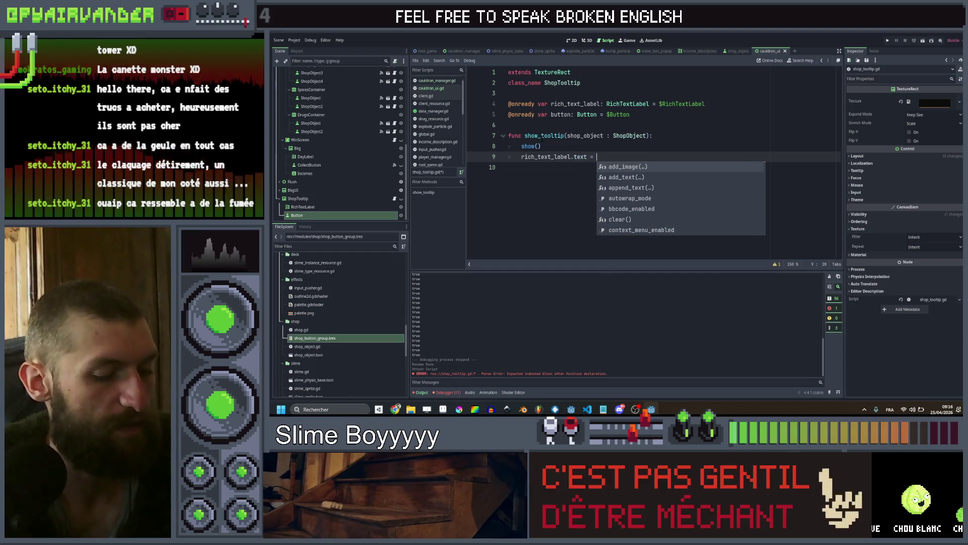
{"action": "type", "text": "\"\""}
{"action": "key", "text": "Return"}
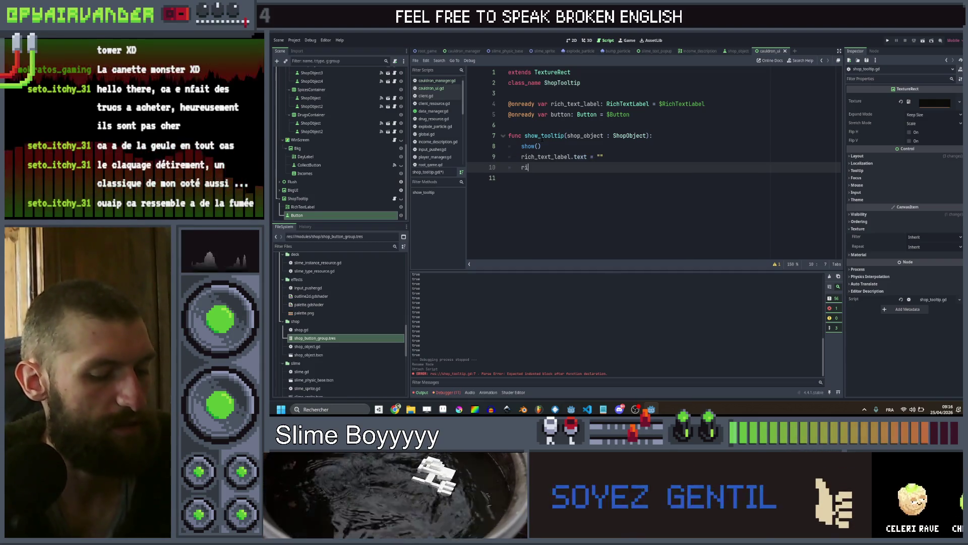
Append shop_object.get_tooltip() to the rich_text_label's text.
{"action": "type", "text": "ri"}
{"action": "key", "text": "Return"}
{"action": "type", "text": "text_label.te"}
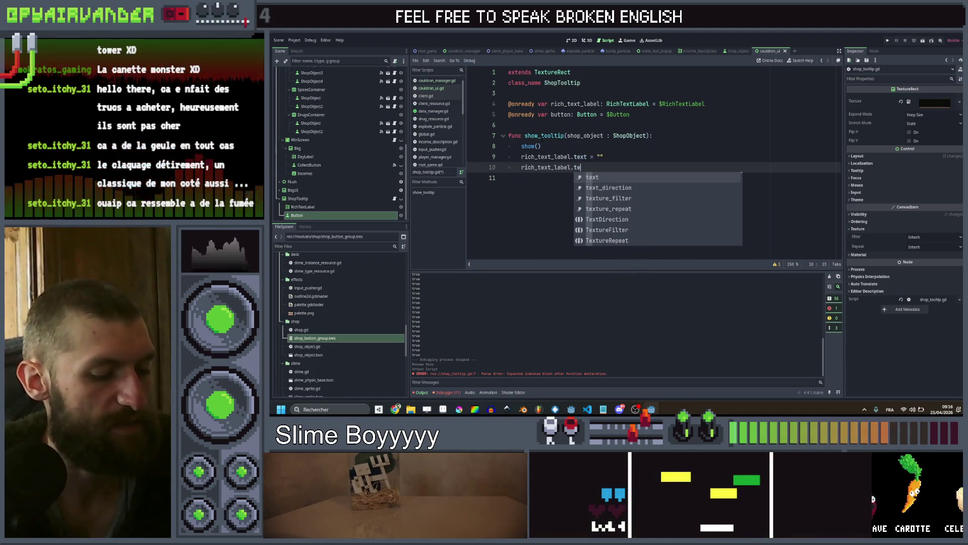
{"action": "key", "text": "Return"}
{"action": "type", "text": "= shop"}
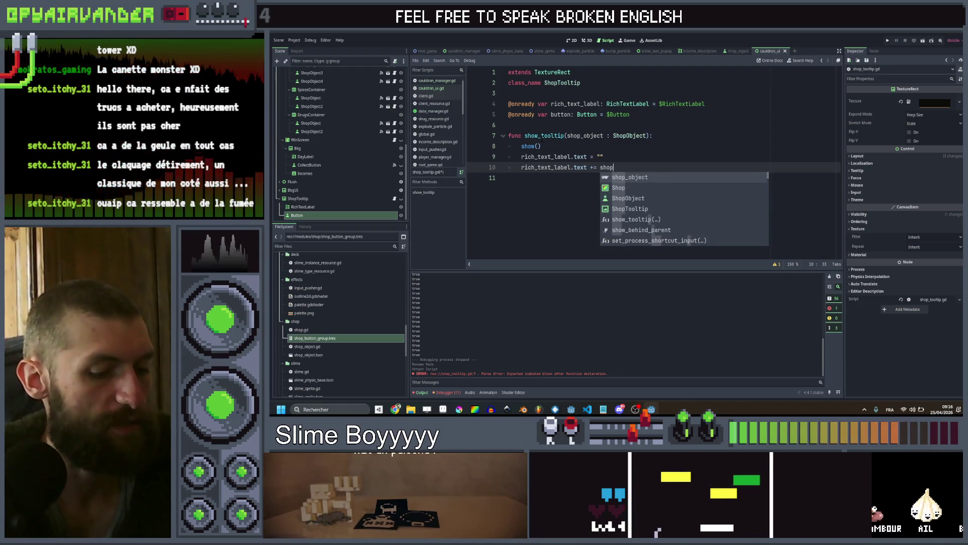
{"action": "key", "text": "Return"}
{"action": "type", "text": ".di"}
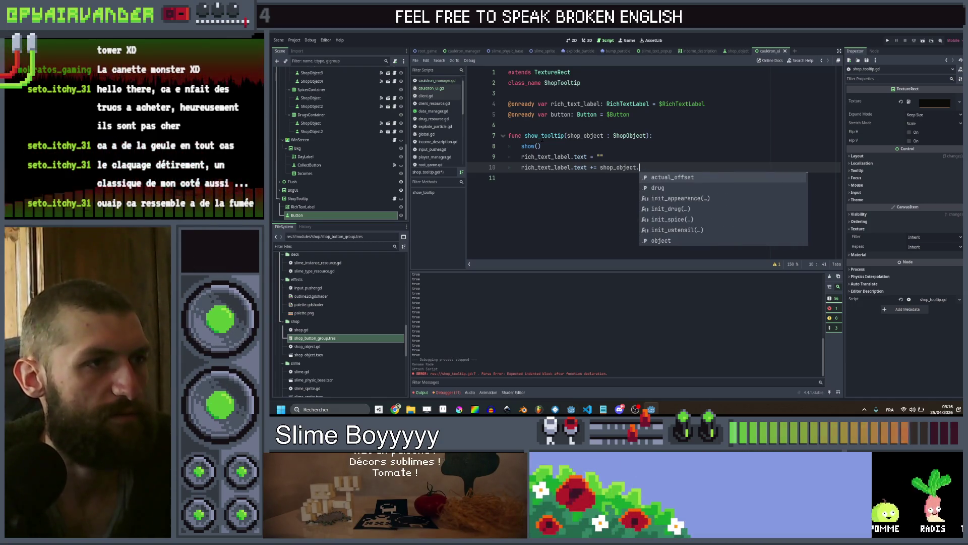
{"action": "type", "text": "et"}
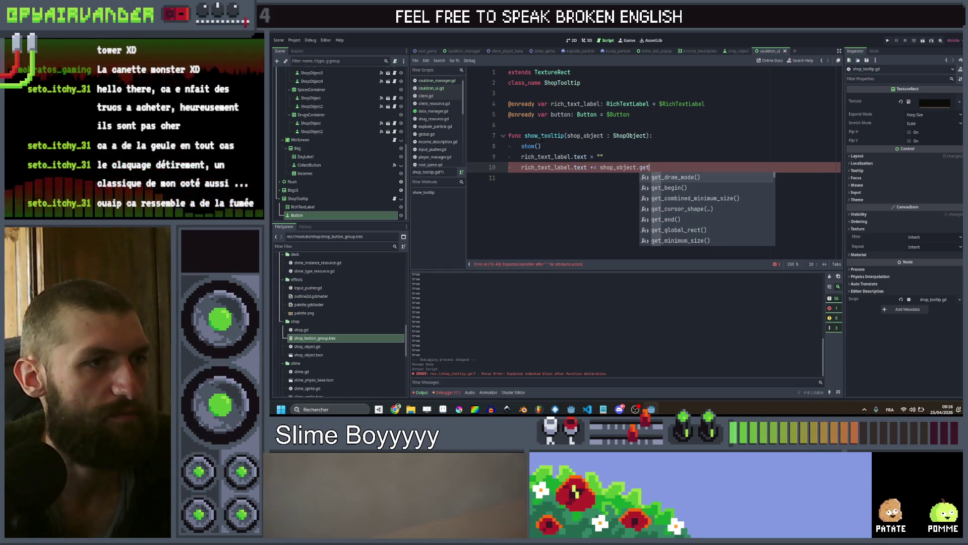
{"action": "type", "text": "name"}
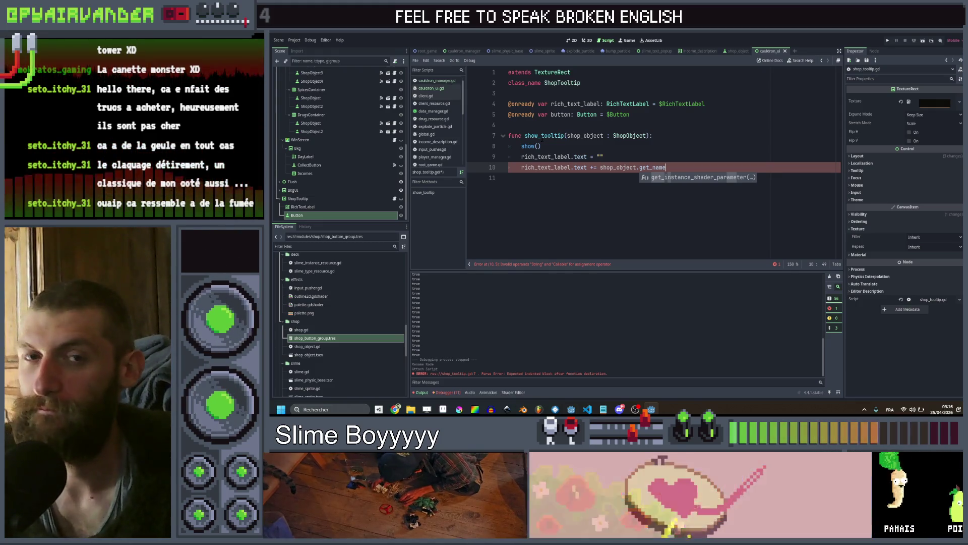
{"action": "key", "text": "BackSpace"}
{"action": "key", "text": "BackSpace"}
{"action": "key", "text": "BackSpace"}
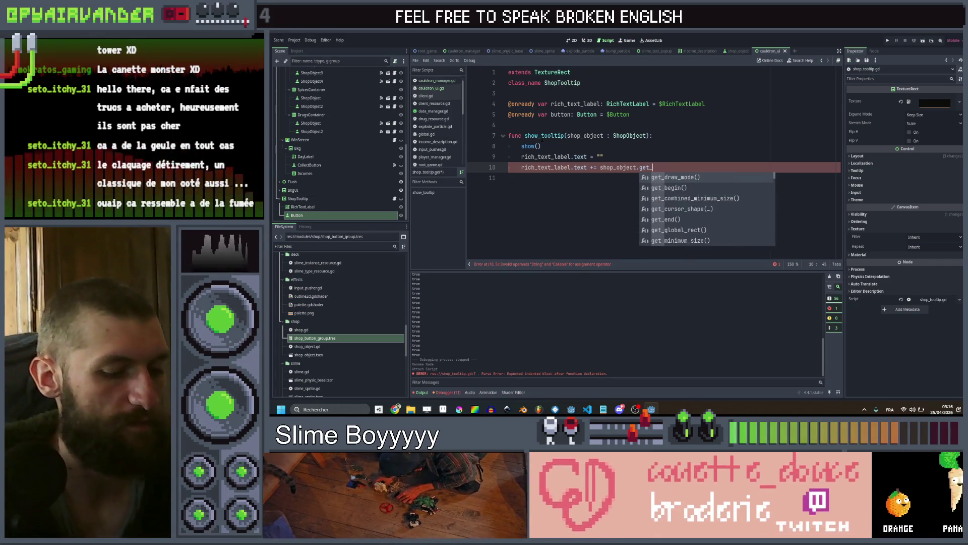
{"action": "type", "text": "oltip"}
{"action": "key", "text": "Return"}
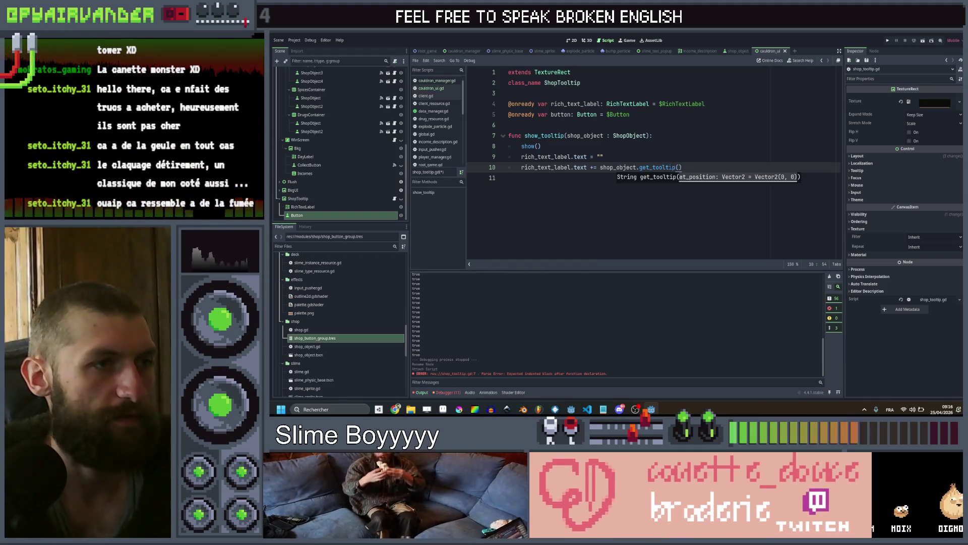
{"action": "left_click", "coordinate": [629, 135], "text": "ctrl"}
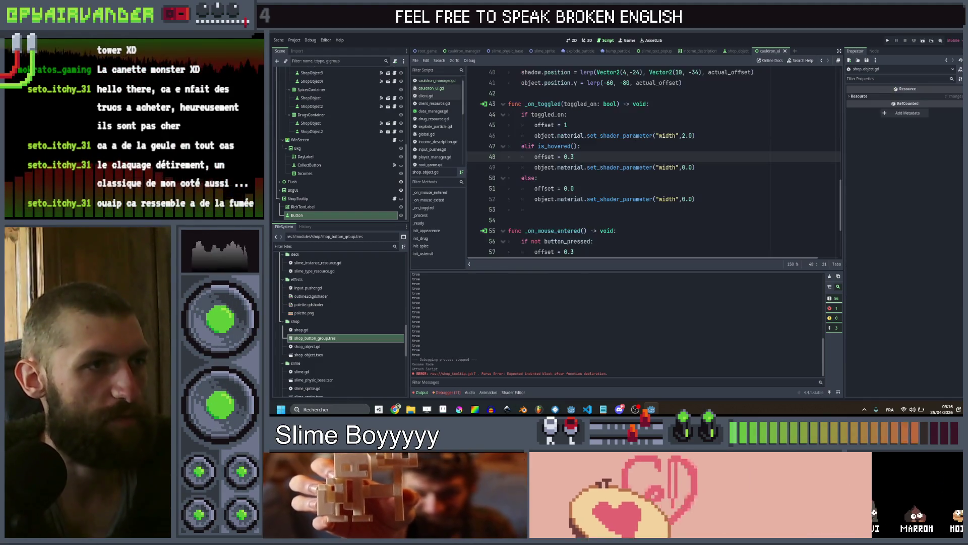
Declare a new get_tooltip() -> String function after init_appearence.
{"action": "scroll", "coordinate": [650, 161], "scroll_direction": "up", "scroll_amount": 2}
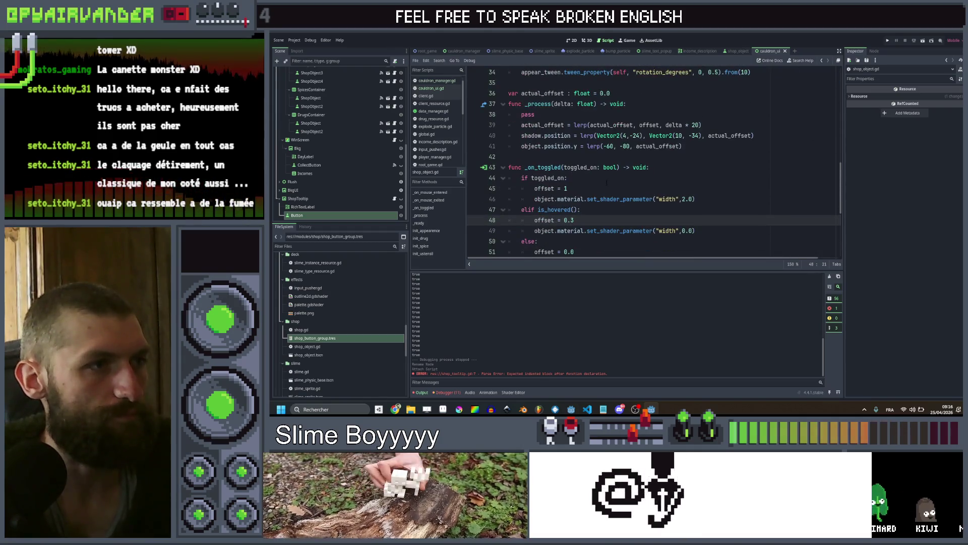
{"action": "scroll", "coordinate": [606, 183], "scroll_direction": "up", "scroll_amount": 10}
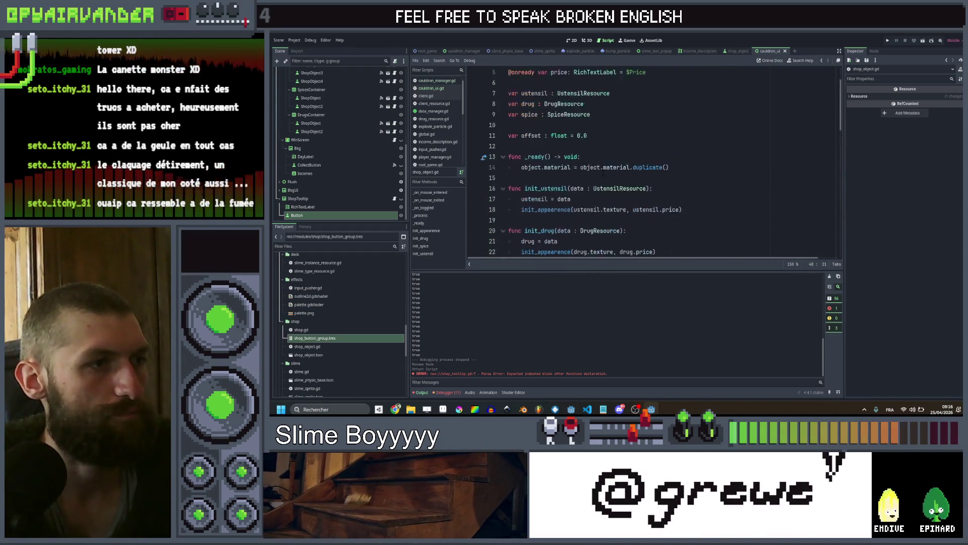
{"action": "scroll", "coordinate": [603, 170], "scroll_direction": "down", "scroll_amount": 6}
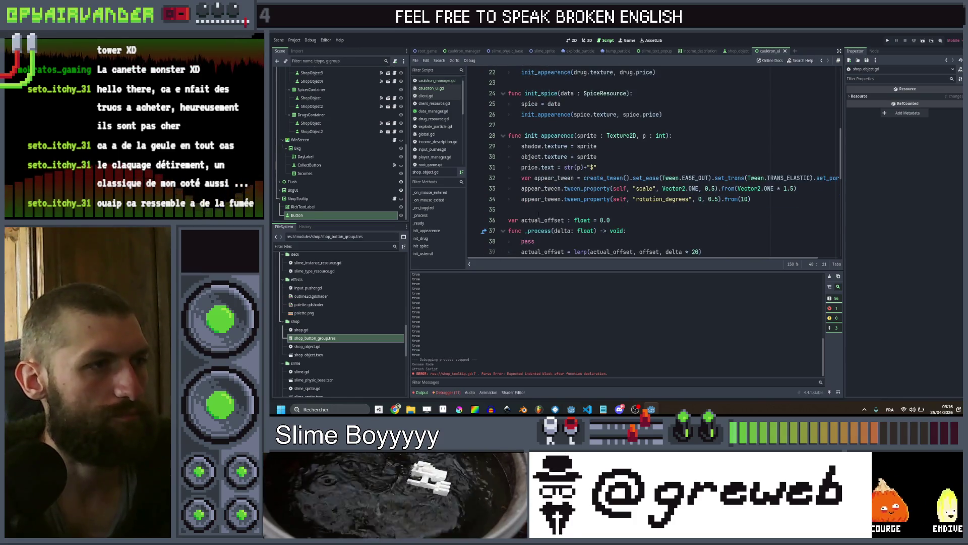
{"action": "left_click", "coordinate": [539, 214]}
{"action": "key", "text": "Return"}
{"action": "key", "text": "Return"}
{"action": "key", "text": "Return"}
{"action": "key", "text": "Up"}
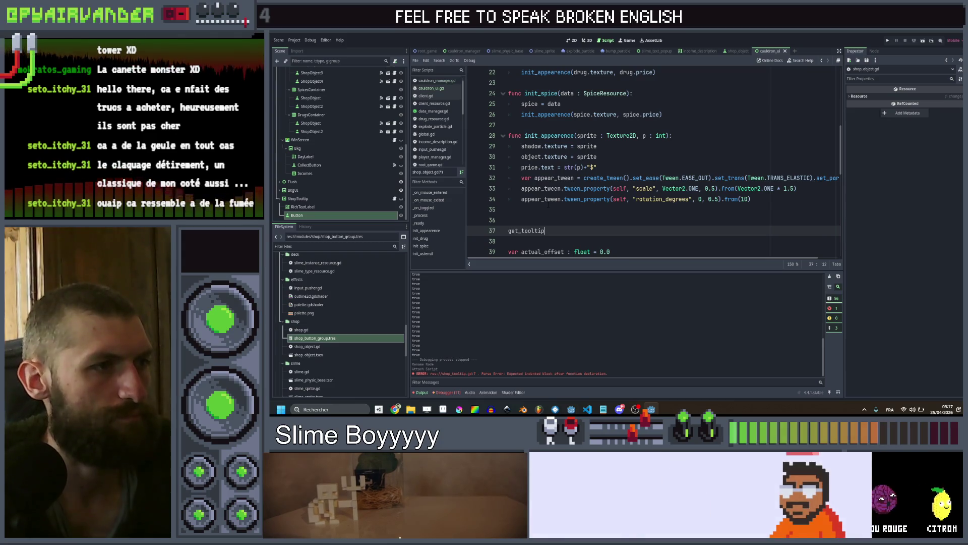
{"action": "key", "text": "BackSpace"}
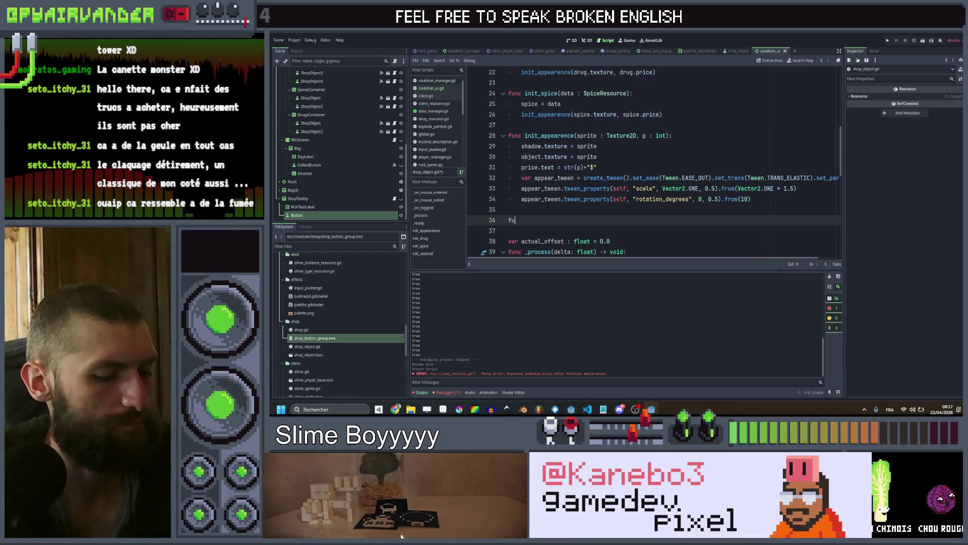
{"action": "type", "text": "nc get_tooltip() ->"}
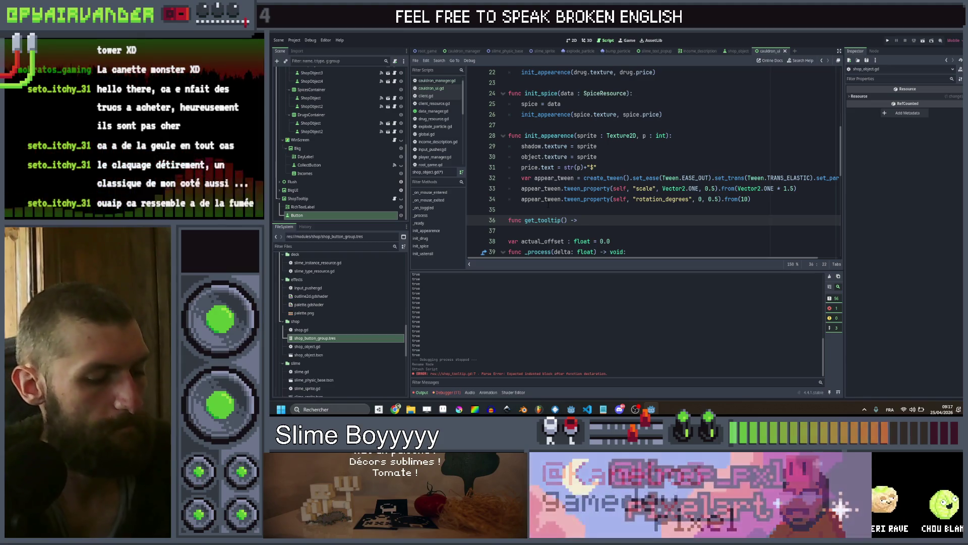
{"action": "type", "text": "String:"}
{"action": "key", "text": "Return"}
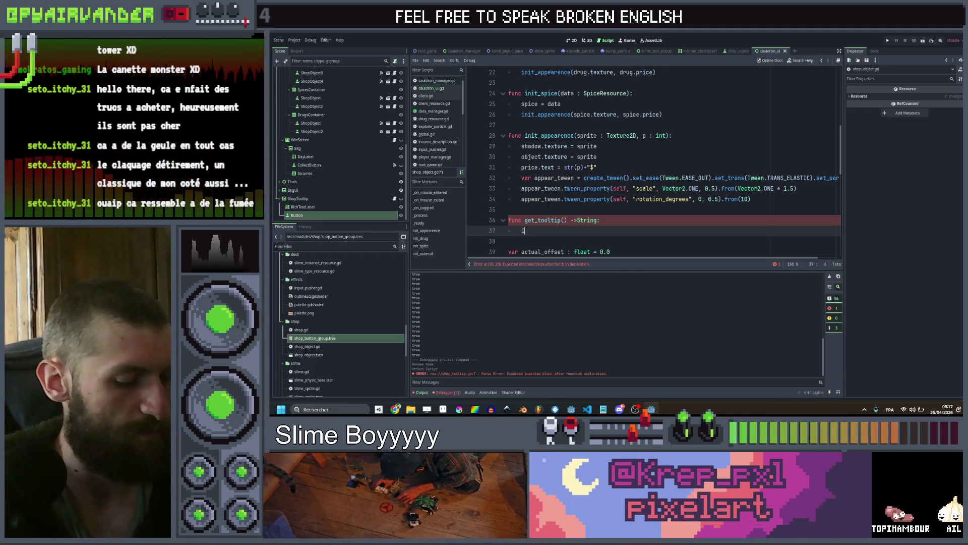
Add var message = "" and an if ustensil != null: branch assigning message from ustensil.
{"action": "type", "text": "f"}
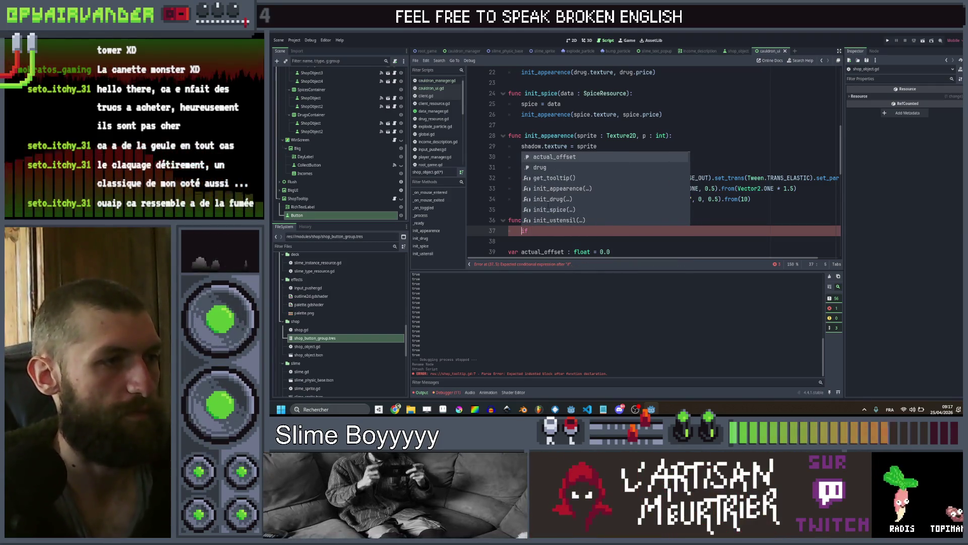
{"action": "key", "text": "Escape"}
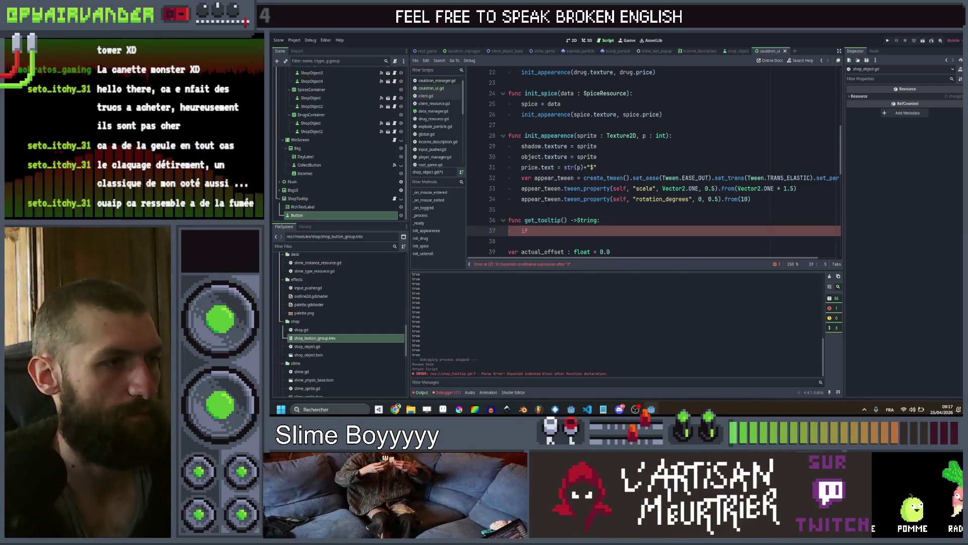
{"action": "key", "text": "Return"}
{"action": "key", "text": "Up"}
{"action": "type", "text": "var "}
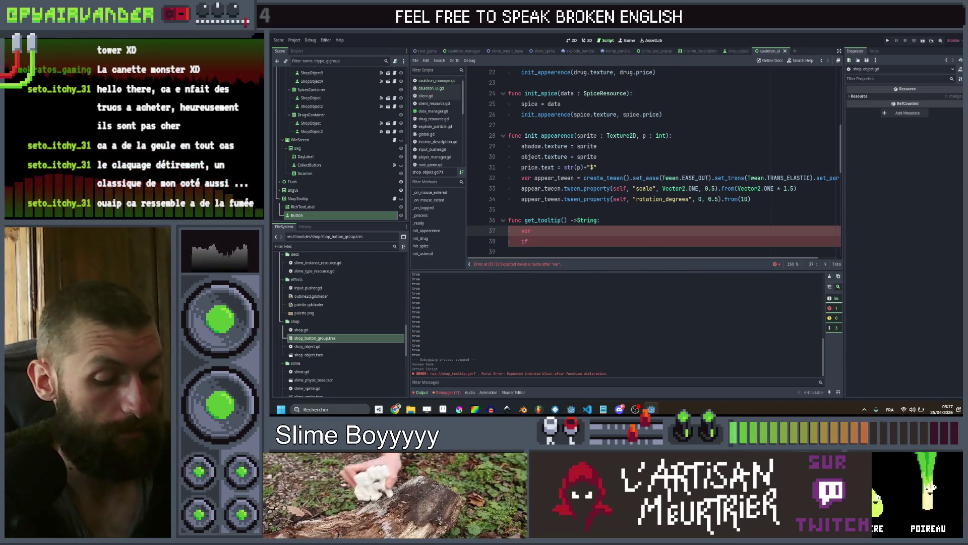
{"action": "type", "text": "message "}
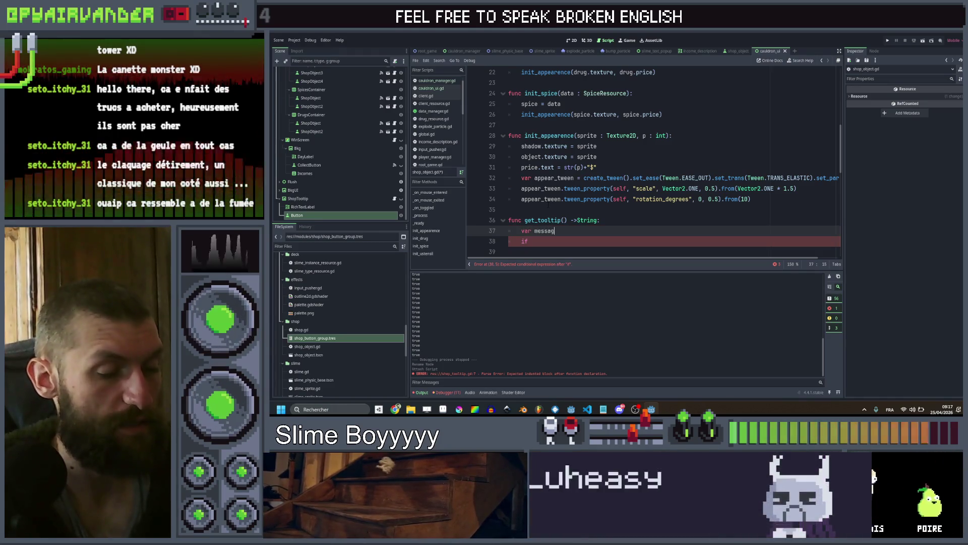
{"action": "type", "text": "= \"\""}
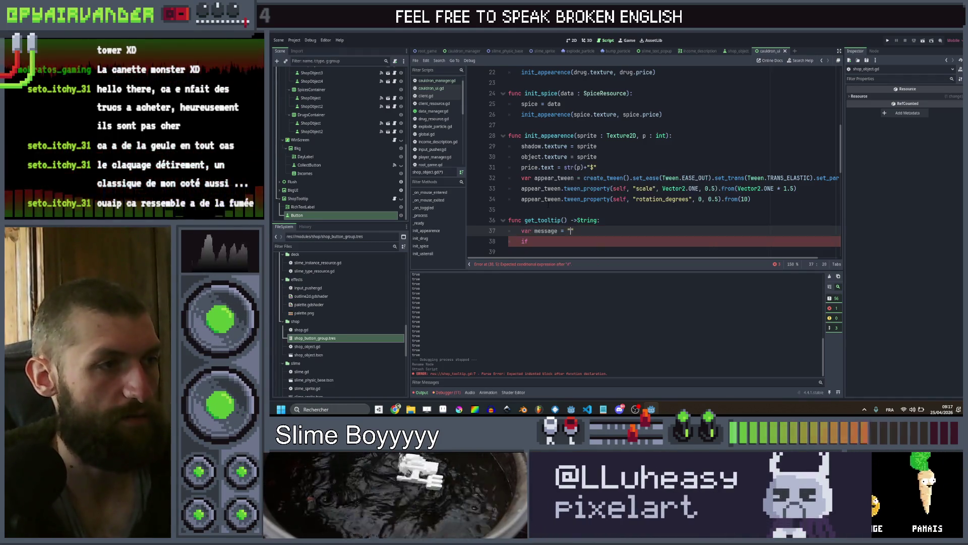
{"action": "key", "text": "Down"}
{"action": "type", "text": "uste"}
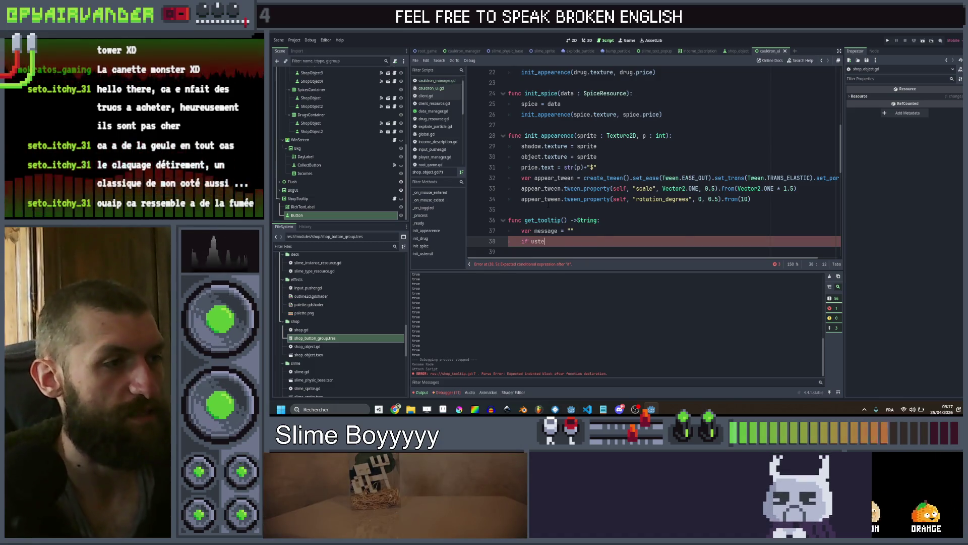
{"action": "type", "text": "nsil != nu"}
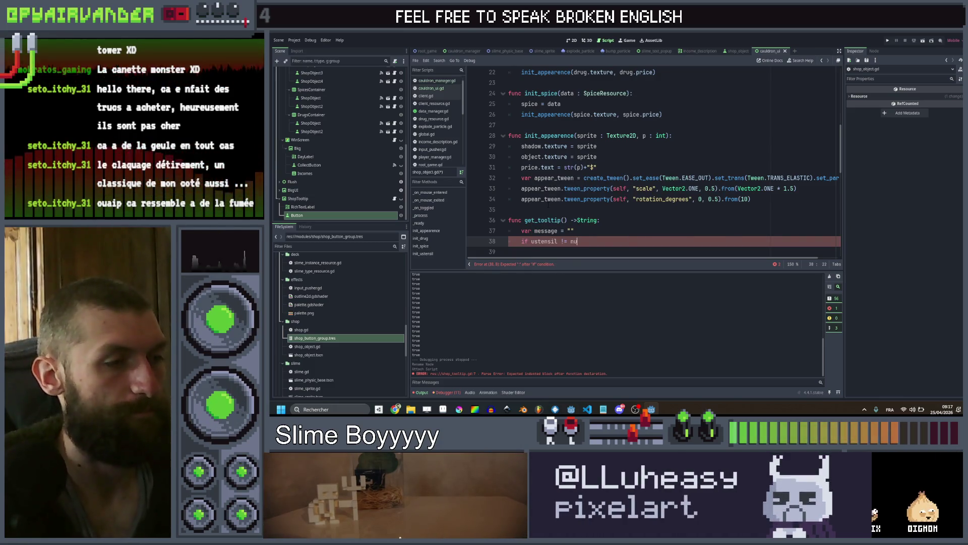
{"action": "type", "text": "ll:"}
{"action": "key", "text": "Return"}
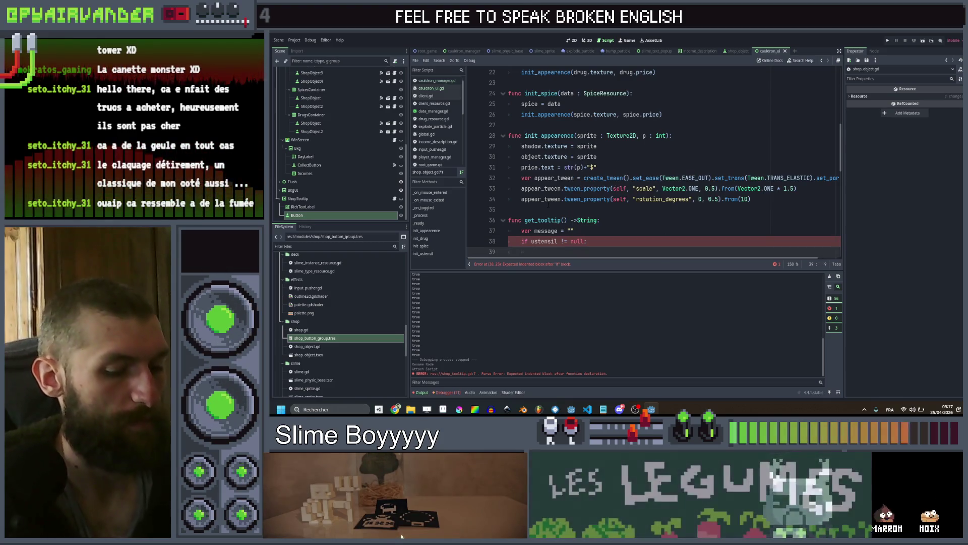
{"action": "type", "text": "message "}
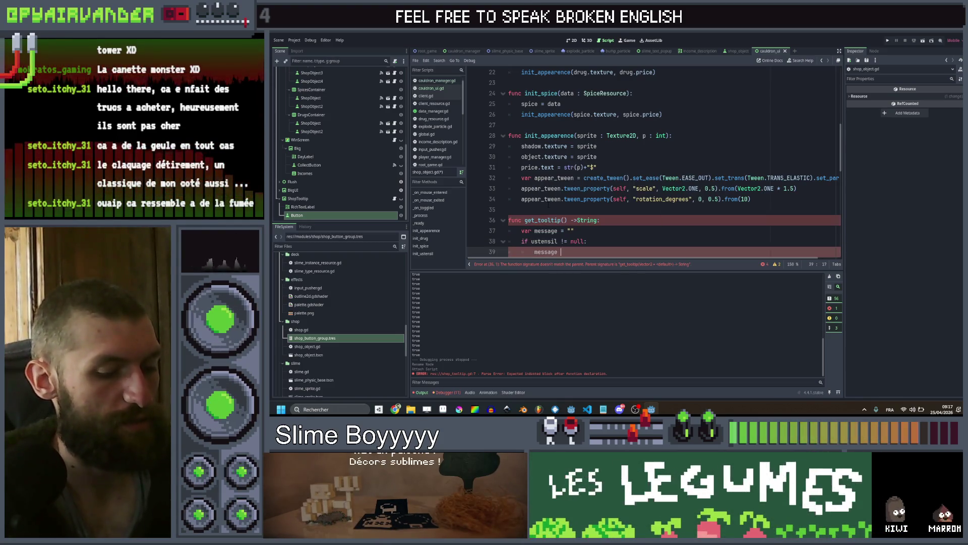
{"action": "type", "text": "= "}
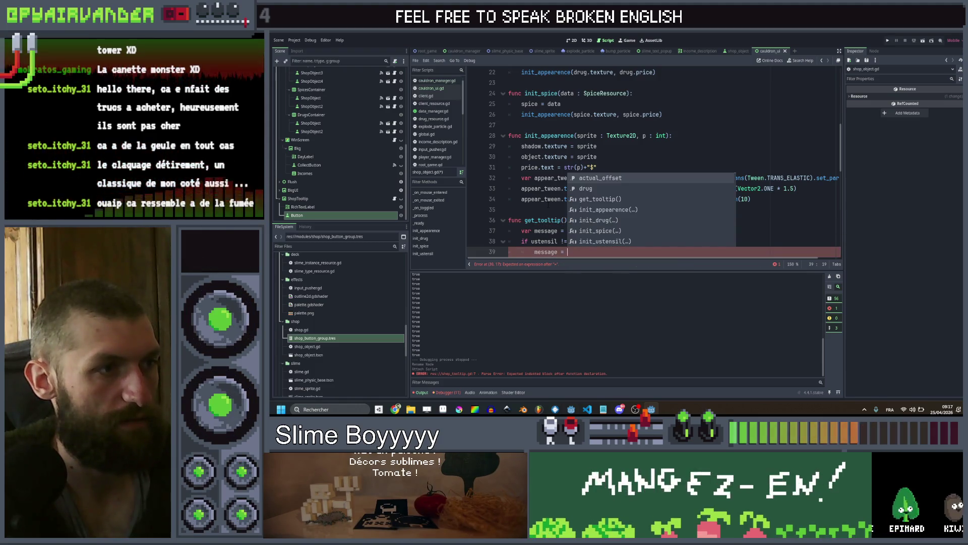
{"action": "type", "text": "ustensil.na"}
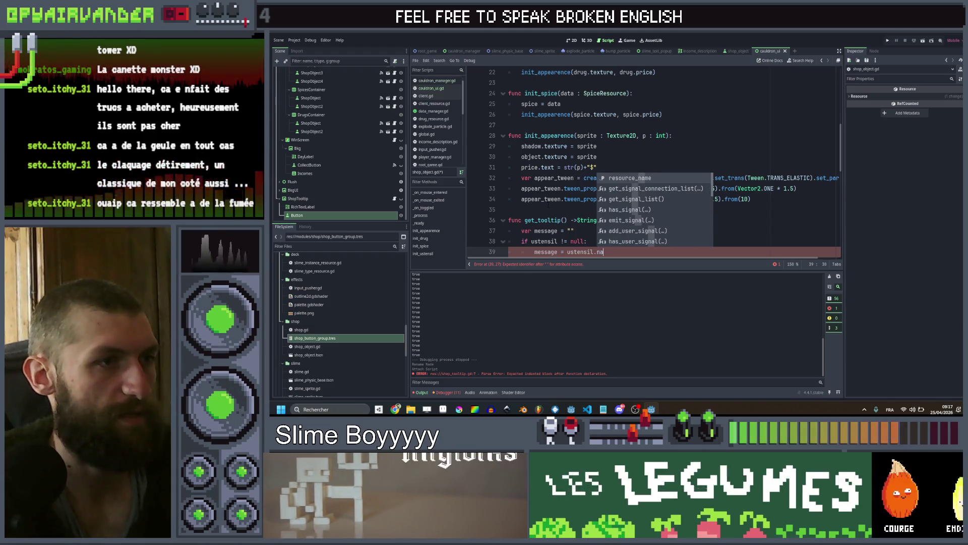
{"action": "key", "text": "BackSpace"}
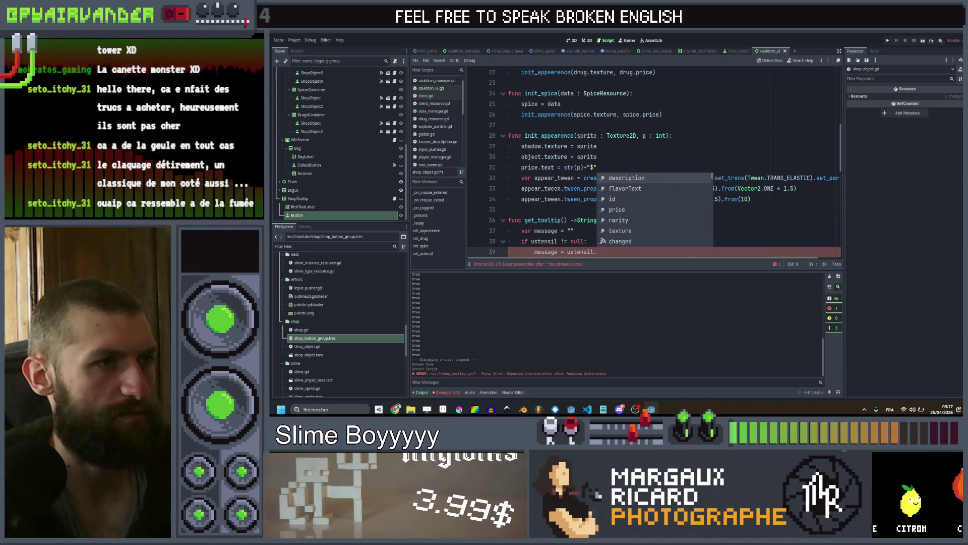
{"action": "type", "text": "d"}
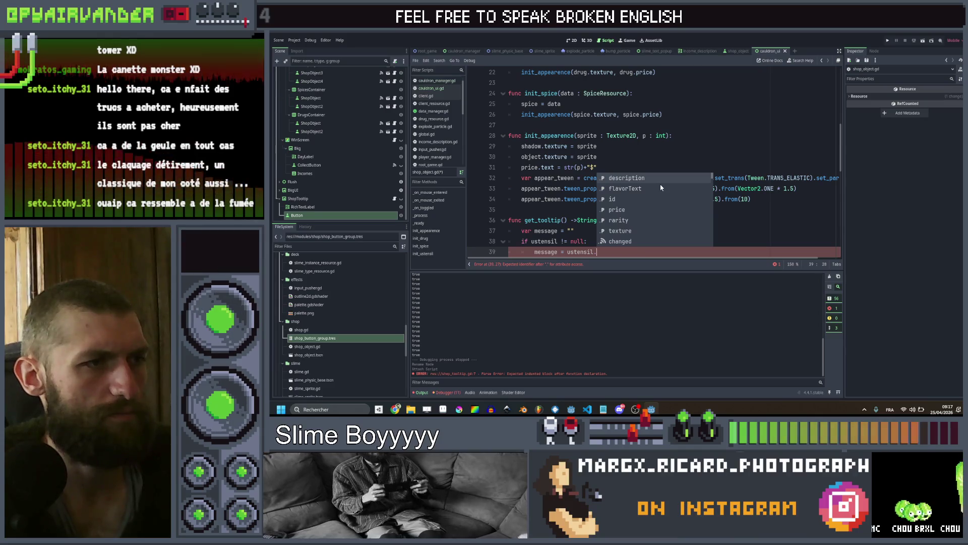
{"action": "left_click", "coordinate": [572, 241]}
{"action": "left_click", "coordinate": [598, 251]}
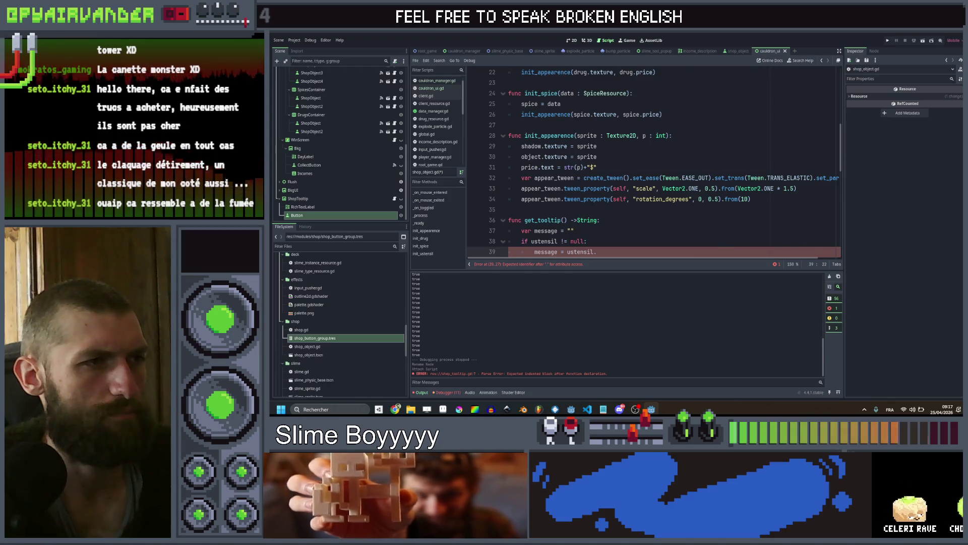
{"action": "scroll", "coordinate": [594, 187], "scroll_direction": "up", "scroll_amount": 7}
Add an exported display_name String field to UstensilResource by duplicating the description line.
{"action": "left_click", "coordinate": [588, 136], "text": "ctrl"}
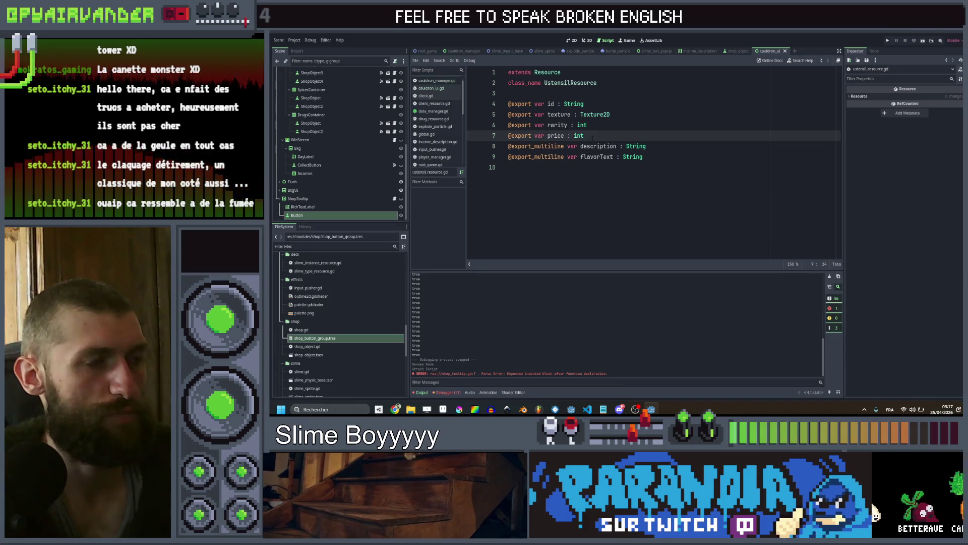
{"action": "left_click", "coordinate": [657, 146]}
{"action": "key", "text": "ctrl+shift+d"}
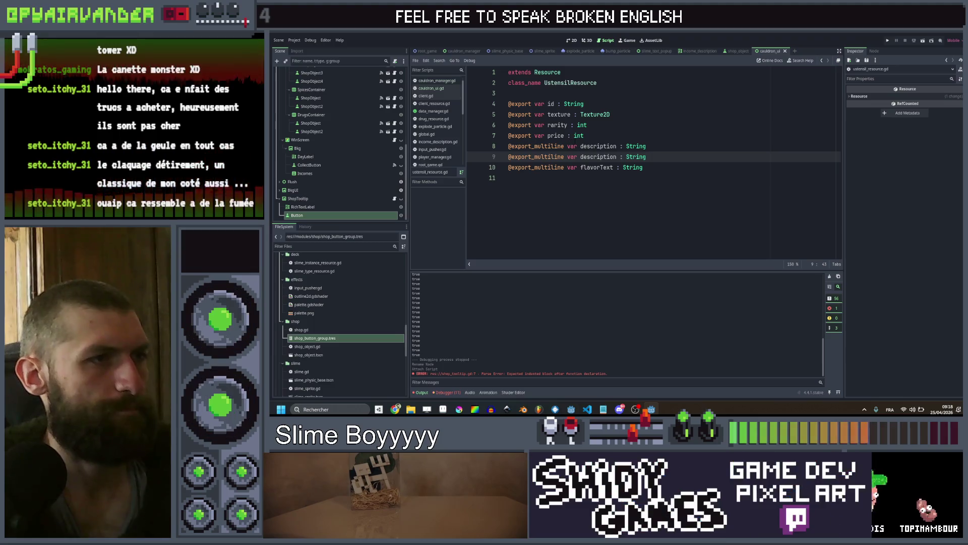
{"action": "left_click", "coordinate": [564, 146]}
{"action": "key", "text": "BackSpace"}
{"action": "key", "text": "BackSpace"}
{"action": "left_click", "coordinate": [564, 146]}
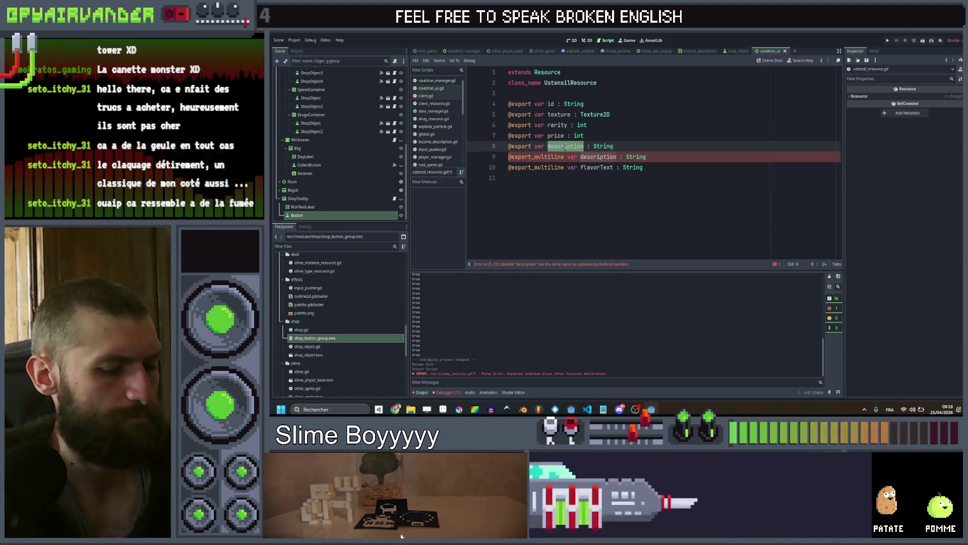
{"action": "type", "text": "display_nam"}
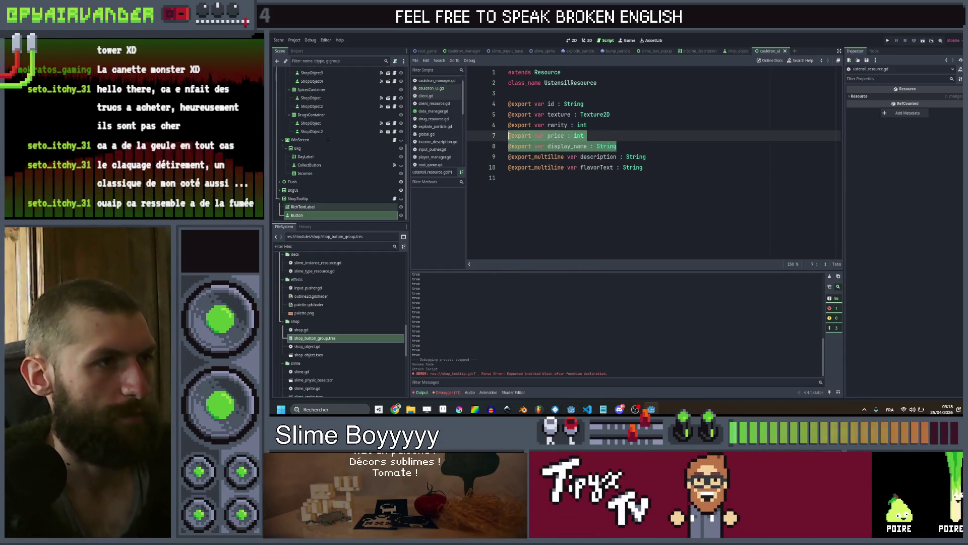
{"action": "triple_click", "coordinate": [635, 150]}
{"action": "left_click", "coordinate": [634, 150]}
{"action": "key", "text": "shift+Home"}
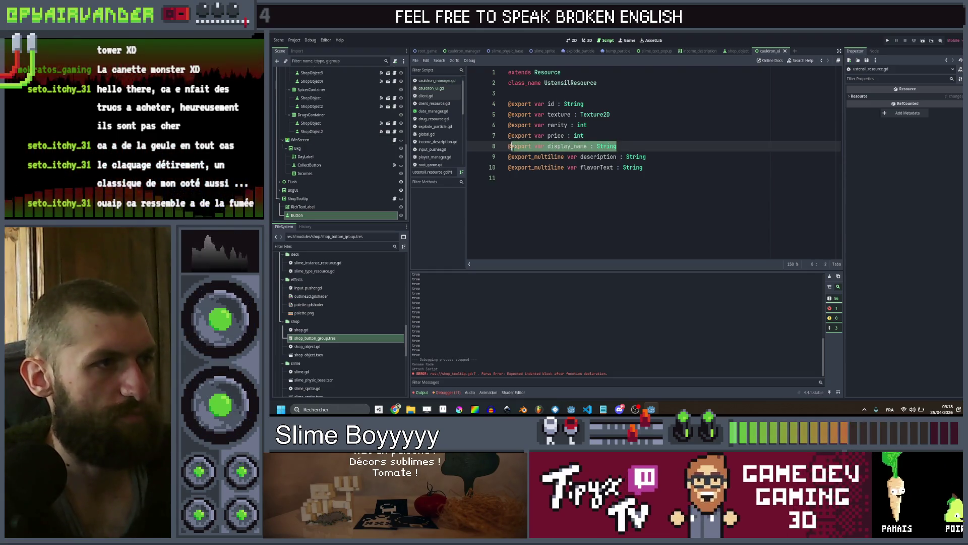
{"action": "left_click", "coordinate": [736, 52]}
{"action": "scroll", "coordinate": [639, 162], "scroll_direction": "up", "scroll_amount": 4}
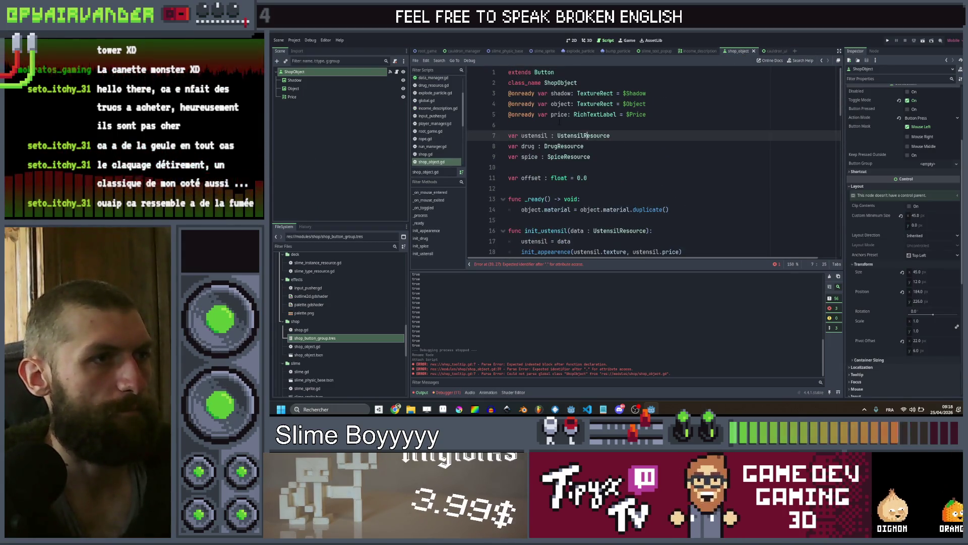
{"action": "left_click", "coordinate": [639, 162], "text": "ctrl"}
{"action": "left_click", "coordinate": [599, 146]}
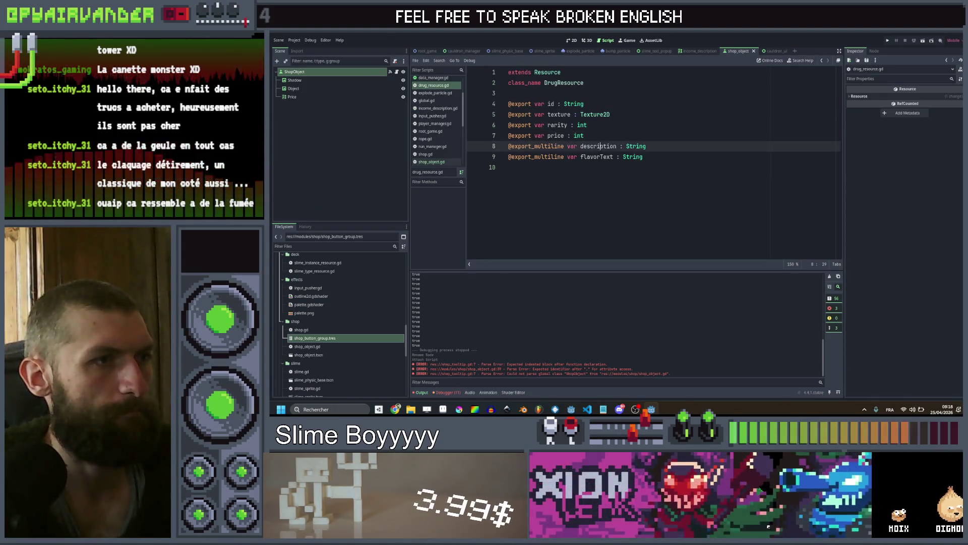
{"action": "key", "text": "ctrl+shift+Return"}
{"action": "type", "text": "@export var display_name : String"}
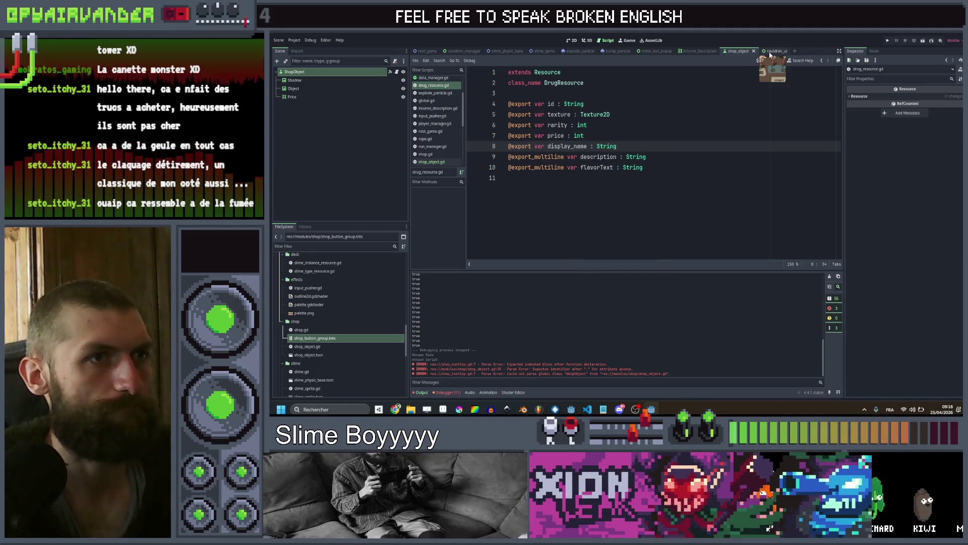
{"action": "left_click", "coordinate": [769, 52]}
{"action": "scroll", "coordinate": [649, 130], "scroll_direction": "down", "scroll_amount": 2}
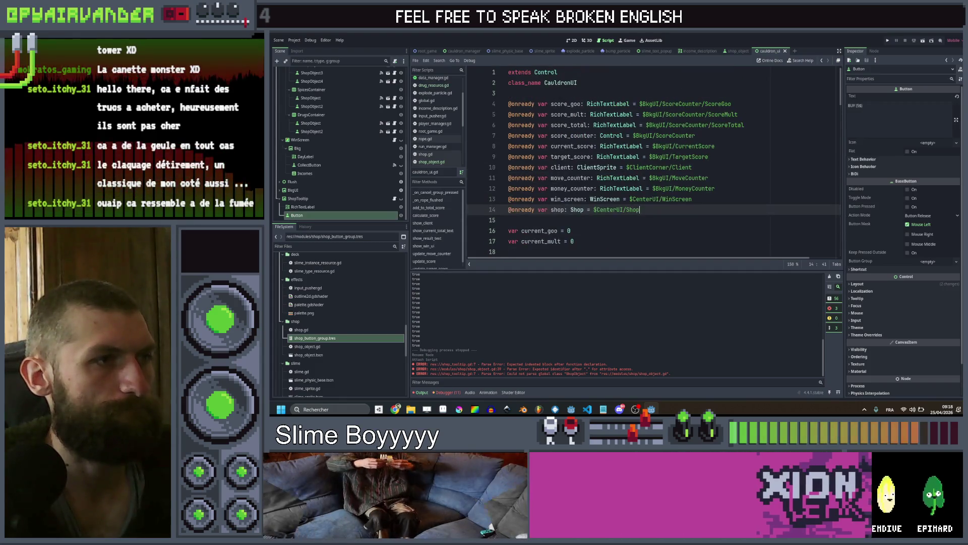
{"action": "scroll", "coordinate": [649, 129], "scroll_direction": "up", "scroll_amount": 4}
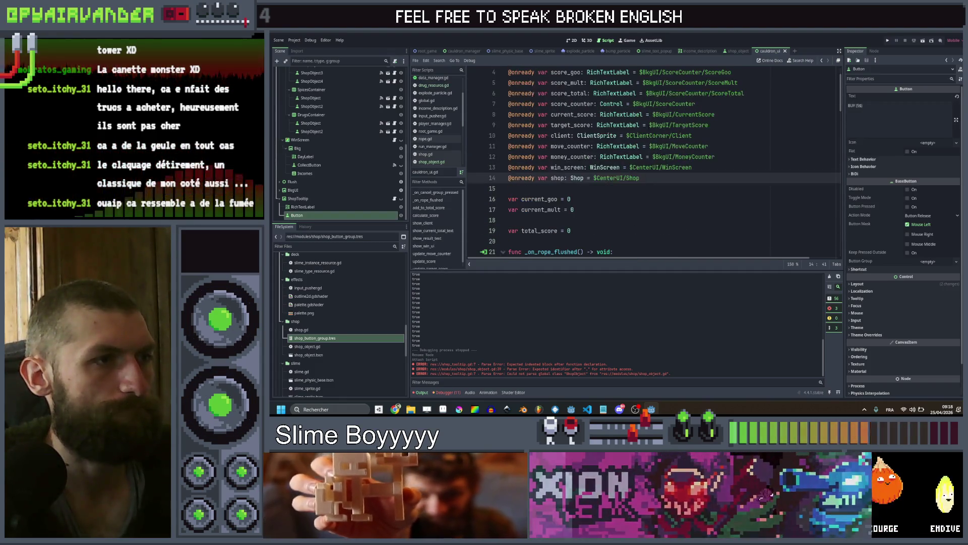
{"action": "left_click", "coordinate": [737, 50]}
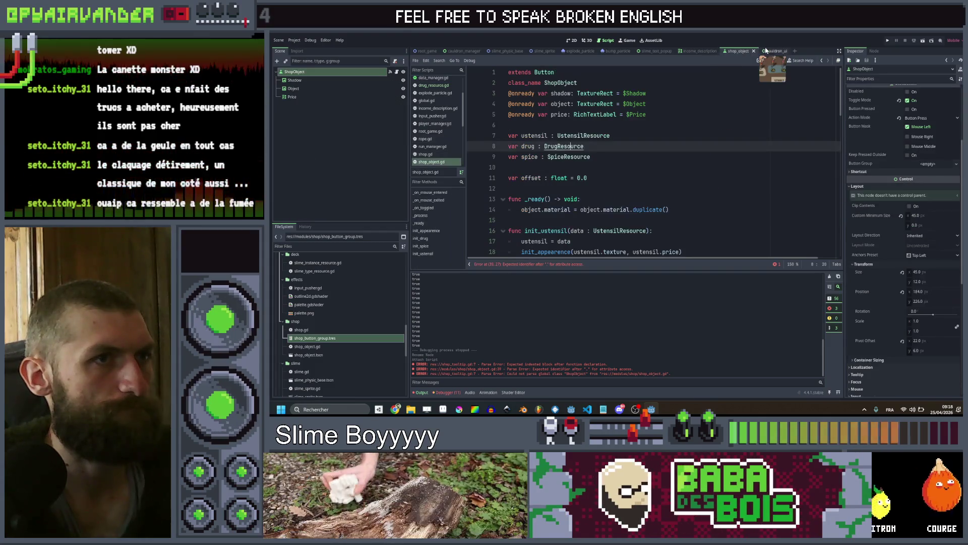
{"action": "left_click", "coordinate": [770, 50]}
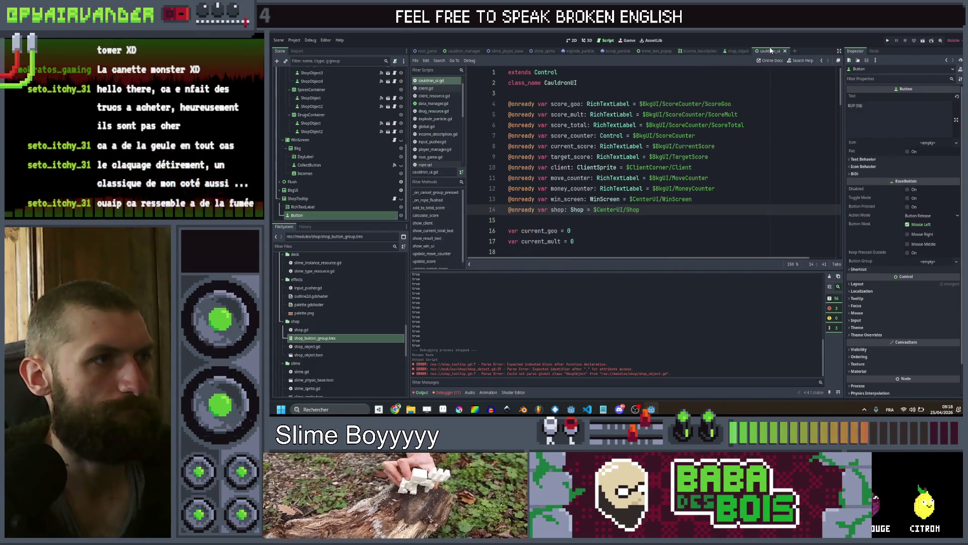
{"action": "left_click", "coordinate": [739, 50]}
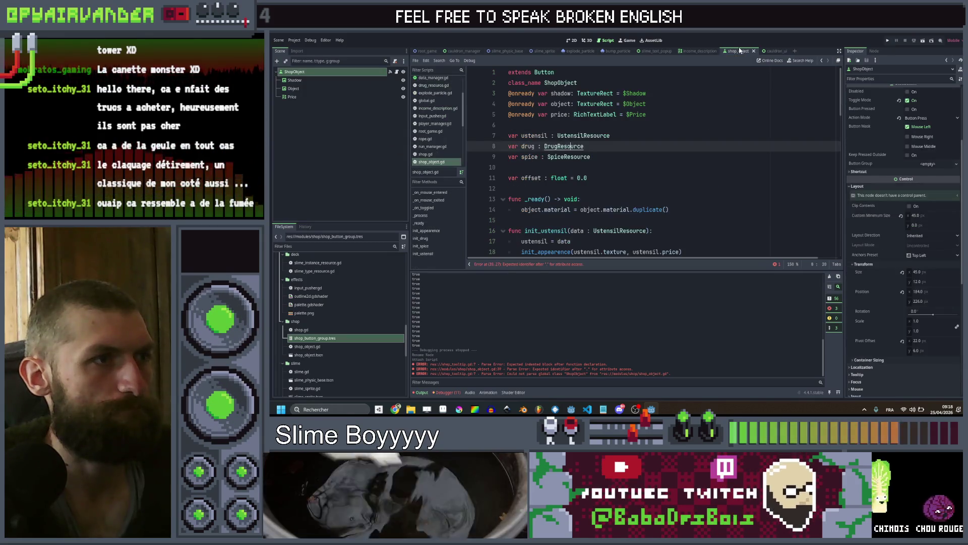
{"action": "left_click", "coordinate": [571, 157], "text": "ctrl"}
{"action": "left_click", "coordinate": [625, 135]}
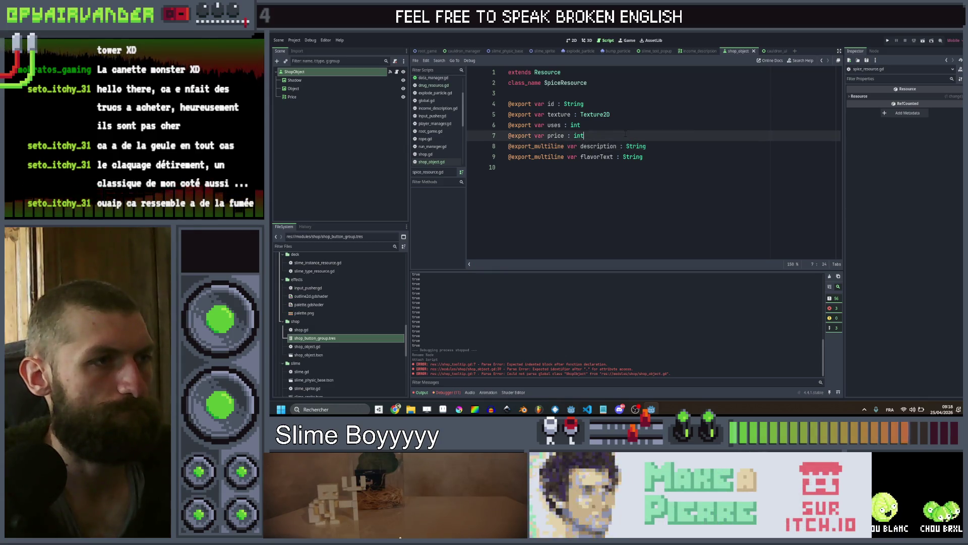
{"action": "key", "text": "Return"}
{"action": "type", "text": "@export var display_name : String"}
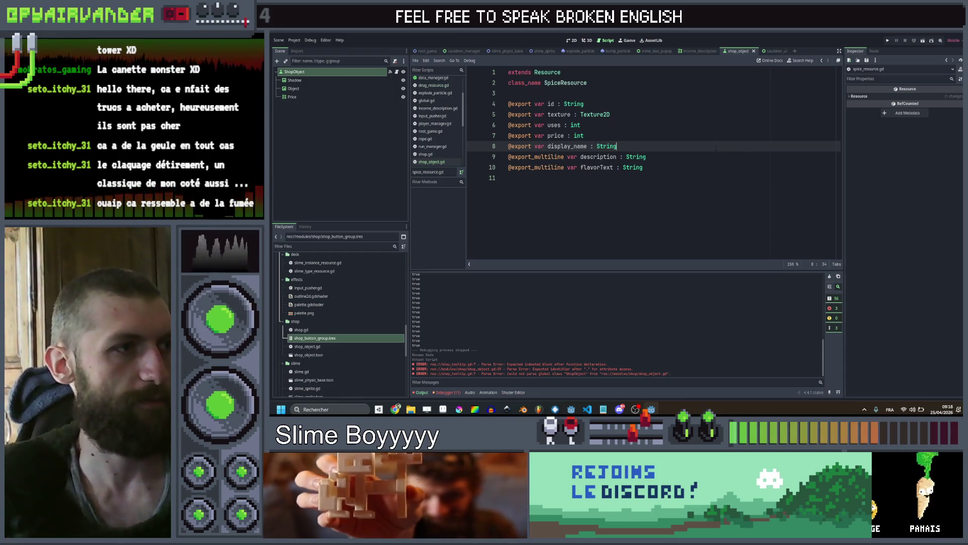
{"action": "left_click", "coordinate": [658, 122]}
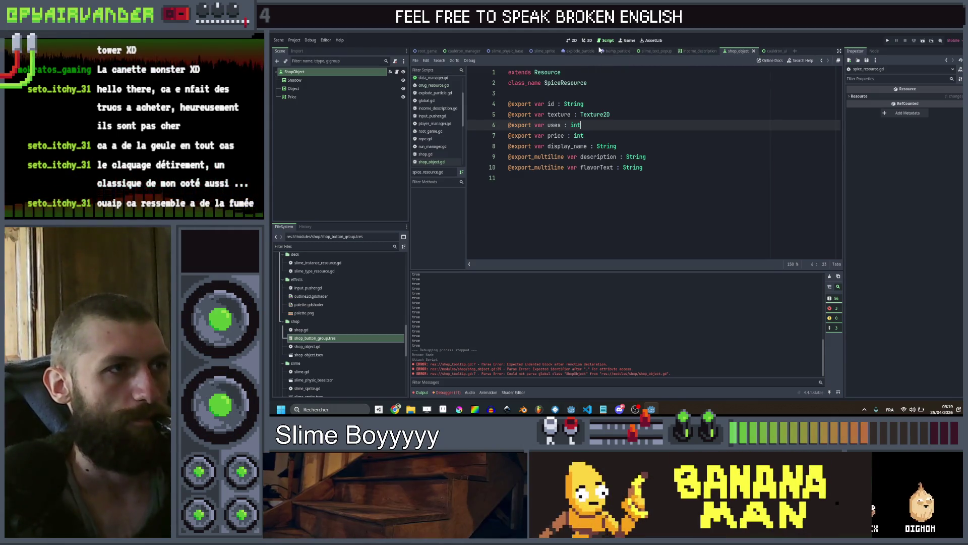
{"action": "left_click", "coordinate": [727, 51]}
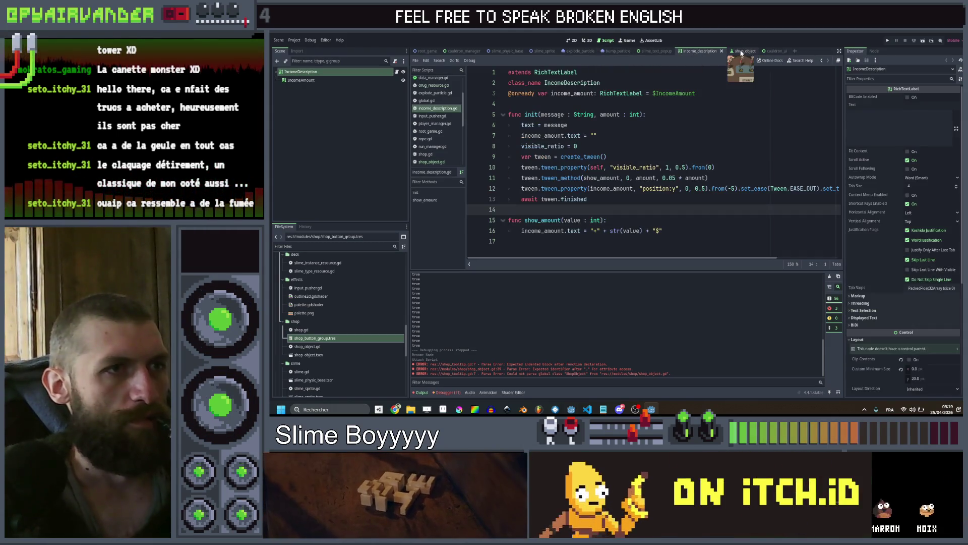
Set line 39 to message = ustensil.display_name + " (ustensil)\n" +, left unfinished.
{"action": "scroll", "coordinate": [656, 162], "scroll_direction": "down", "scroll_amount": 10}
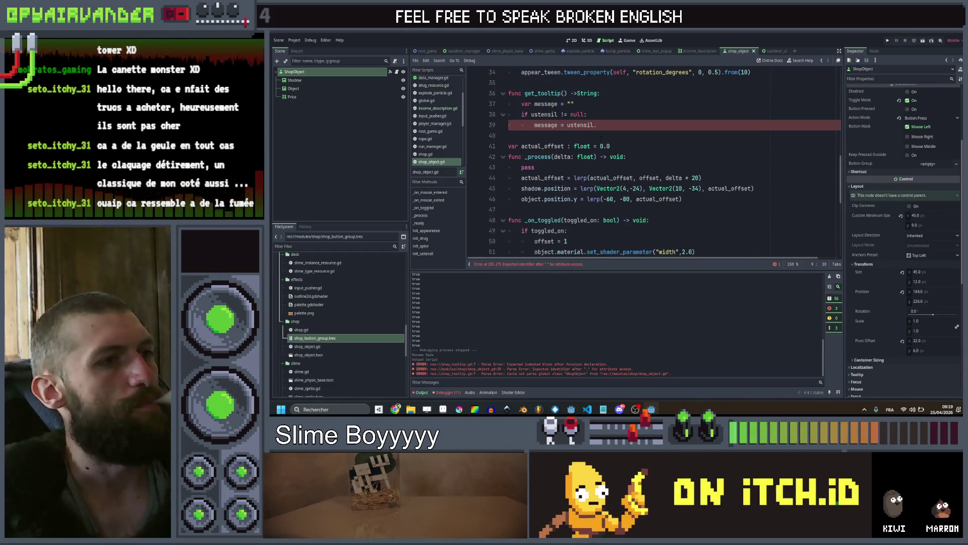
{"action": "left_click", "coordinate": [597, 125]}
{"action": "type", "text": "dis"}
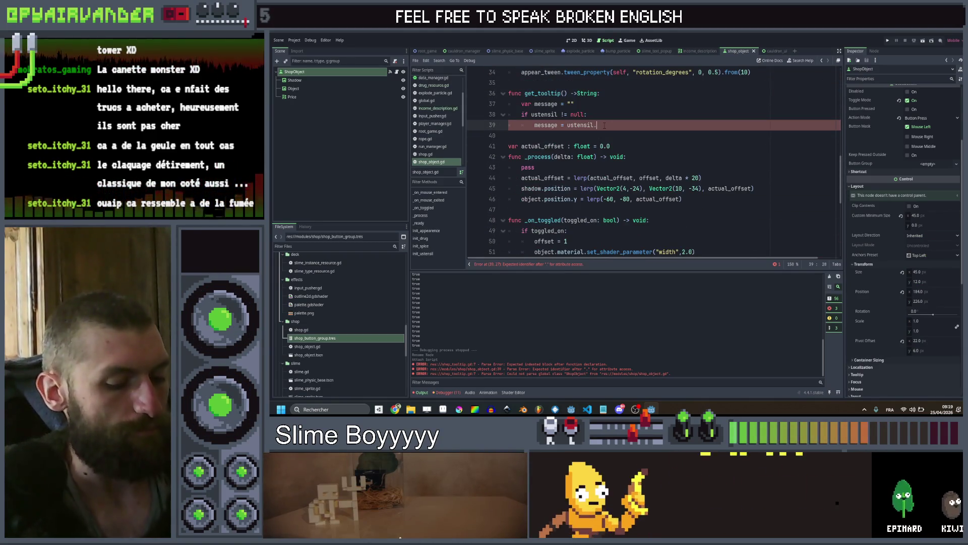
{"action": "key", "text": "Return"}
{"action": "type", "text": "+\""}
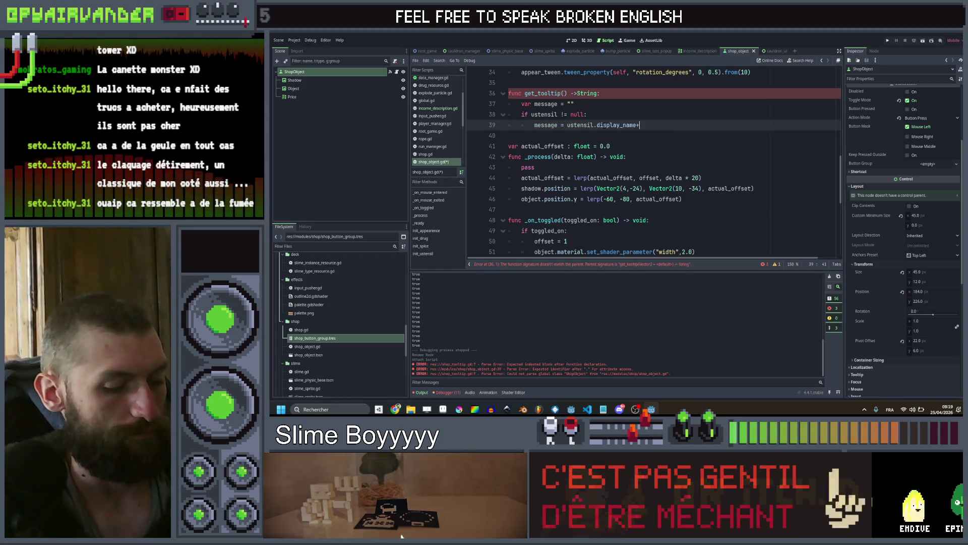
{"action": "type", "text": "\\n\"+"}
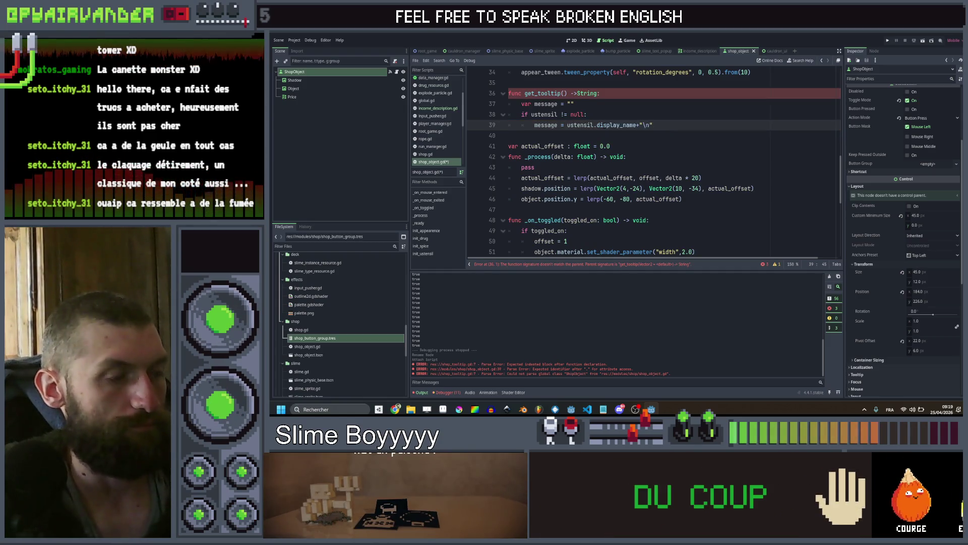
{"action": "type", "text": "us"}
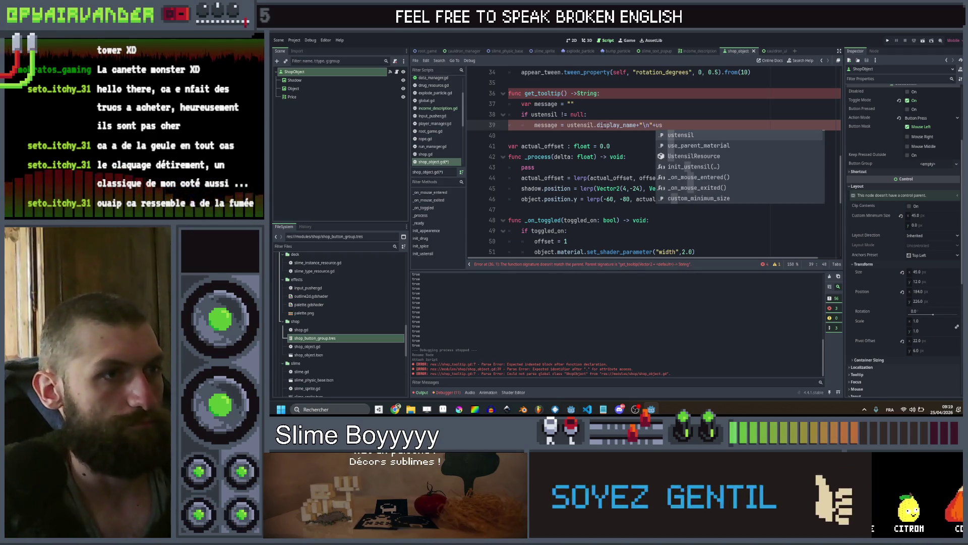
{"action": "key", "text": "BackSpace"}
{"action": "key", "text": "BackSpace"}
{"action": "key", "text": "BackSpace"}
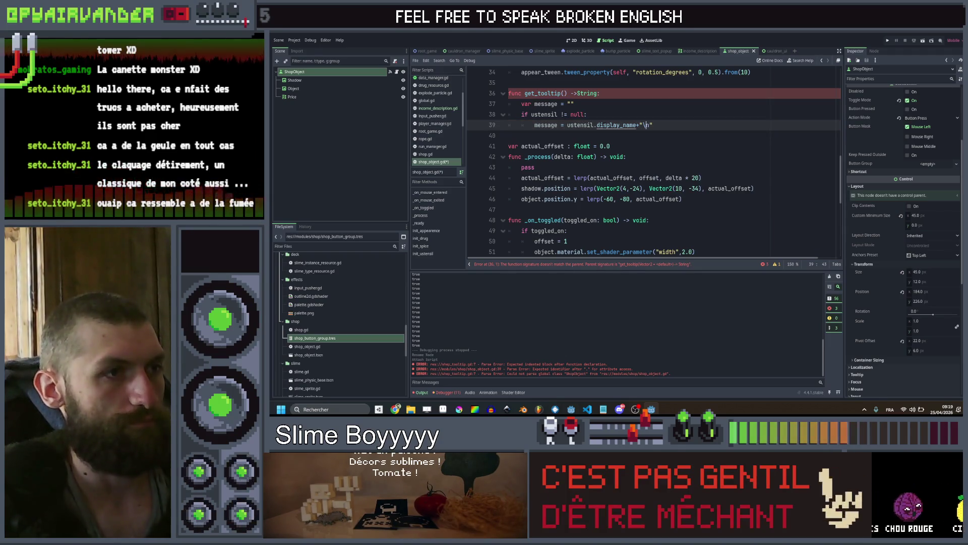
{"action": "key", "text": "Left"}
{"action": "type", "text": "(us"}
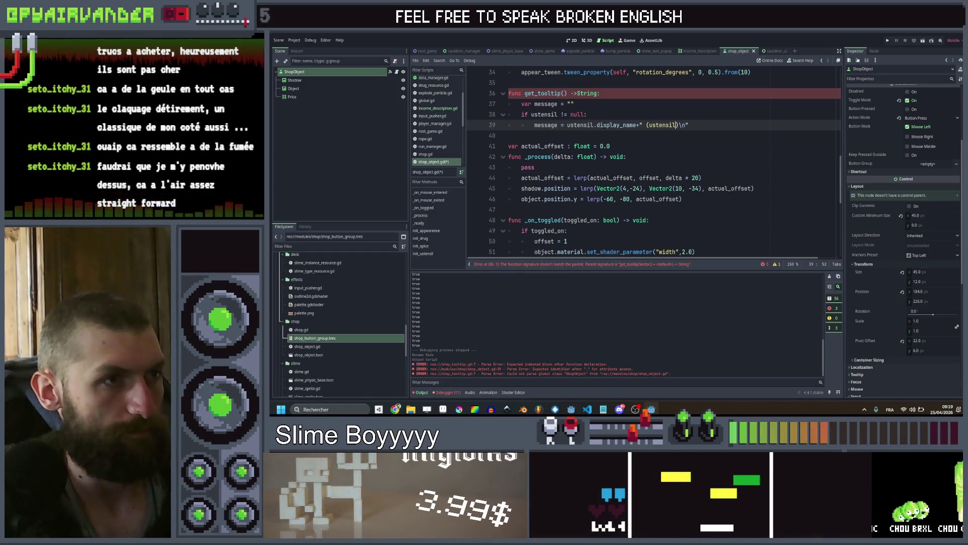
{"action": "key", "text": "End"}
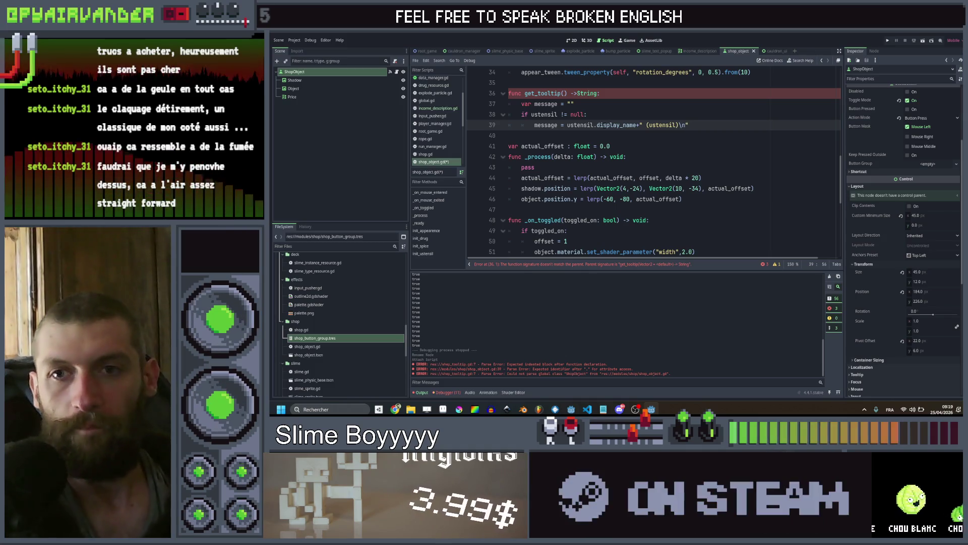
{"action": "type", "text": "+"}
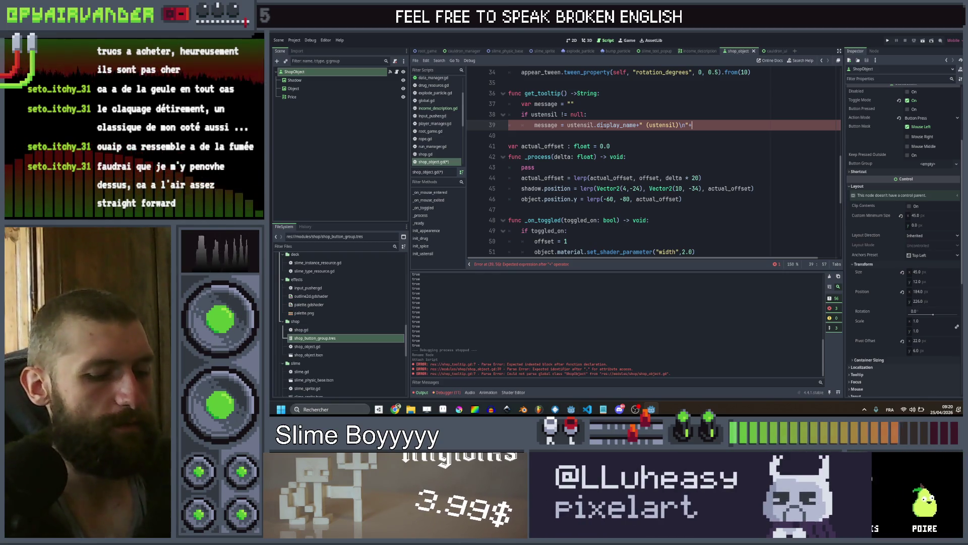
Append ustensil.description on its own line in the tooltip text and save the script.
{"action": "type", "text": "ustensil."}
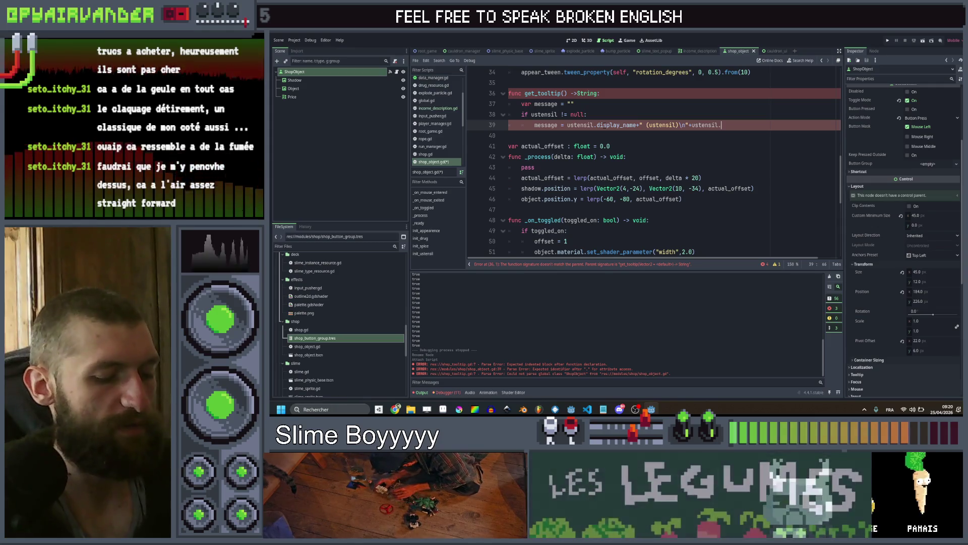
{"action": "type", "text": "desc"}
{"action": "key", "text": "Return"}
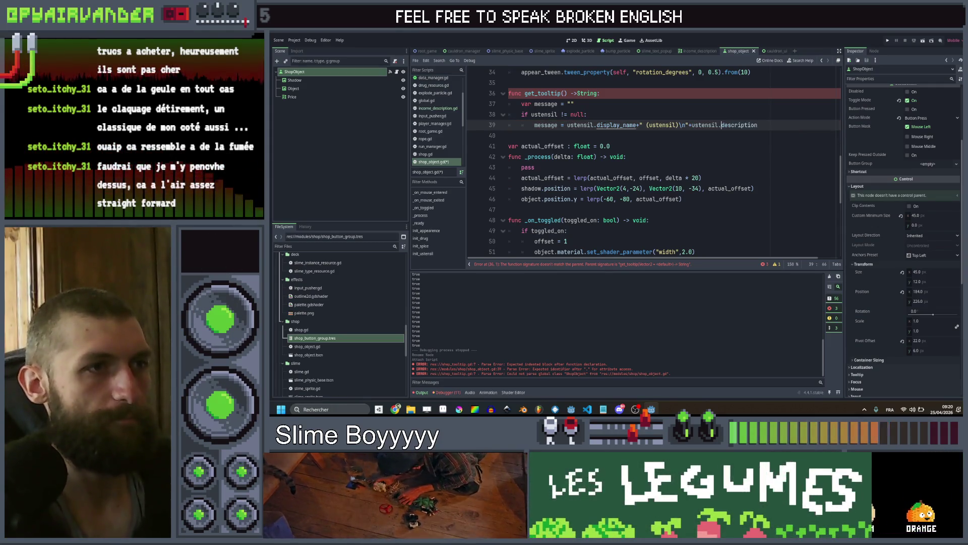
{"action": "left_click", "coordinate": [685, 125]}
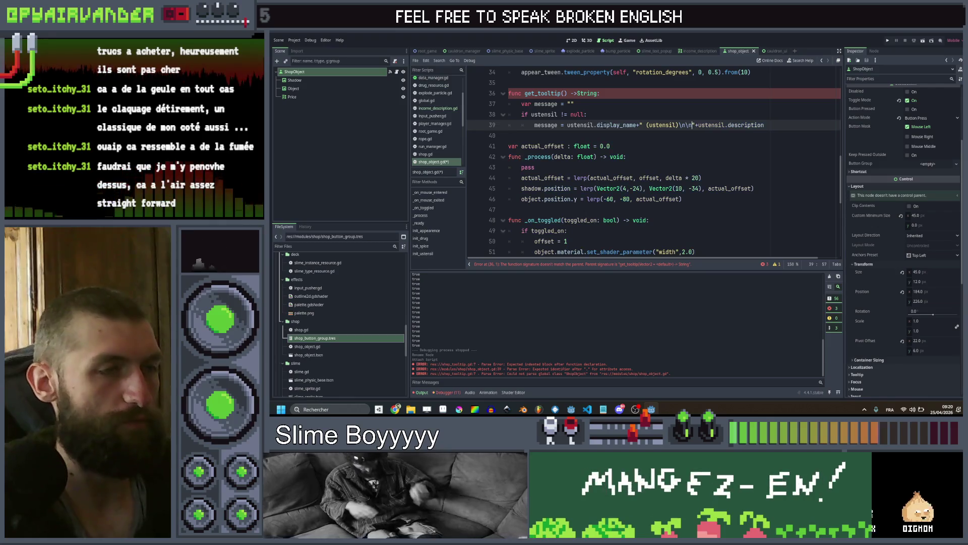
{"action": "left_click", "coordinate": [765, 125]}
{"action": "key", "text": "ctrl+s"}
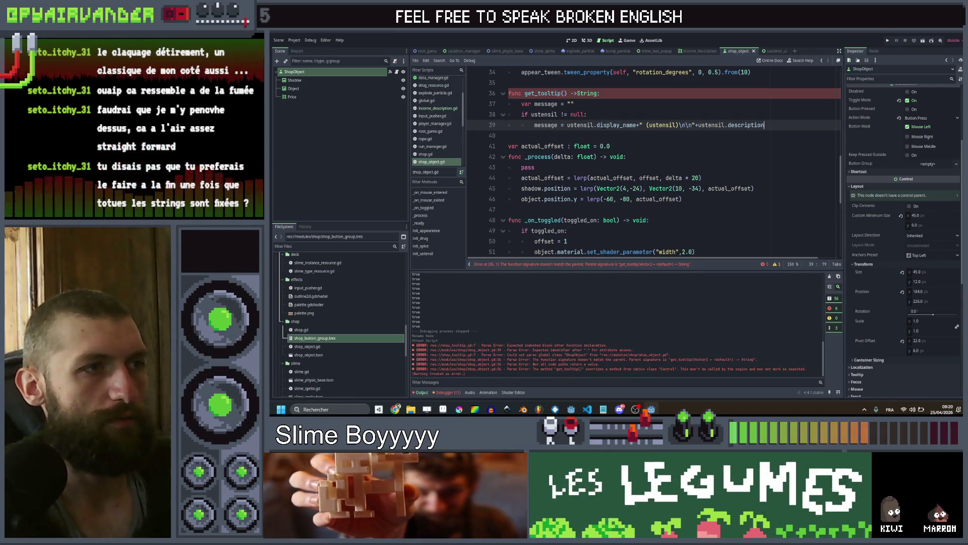
Replace the var message line with a direct return of the tooltip text.
{"action": "key", "text": "Up"}
{"action": "key", "text": "Up"}
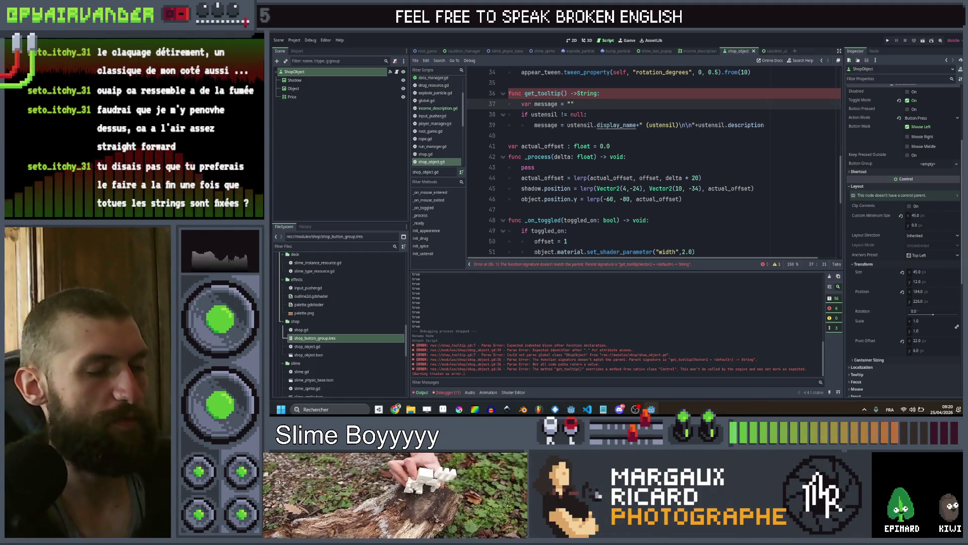
{"action": "key", "text": "ctrl+shift+k"}
{"action": "key", "text": "Down"}
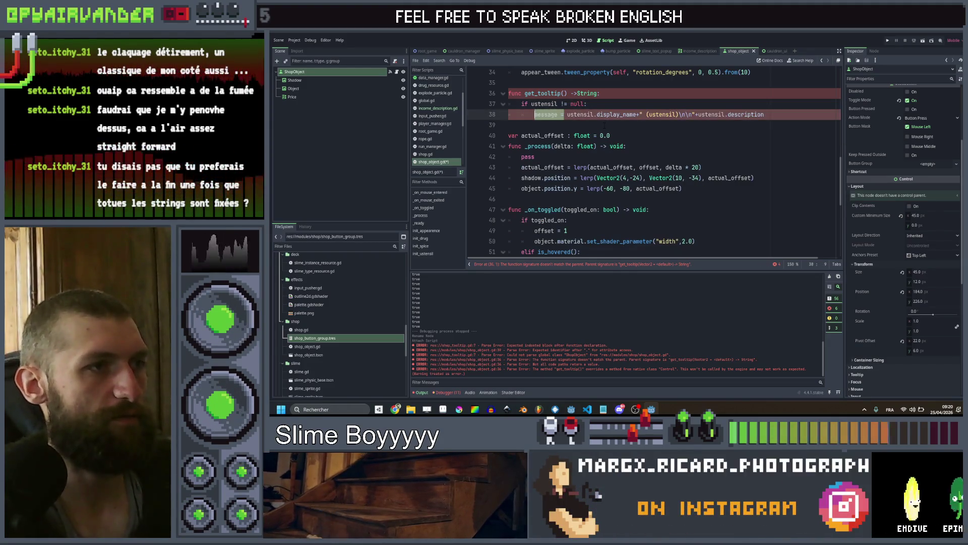
{"action": "type", "text": "return"}
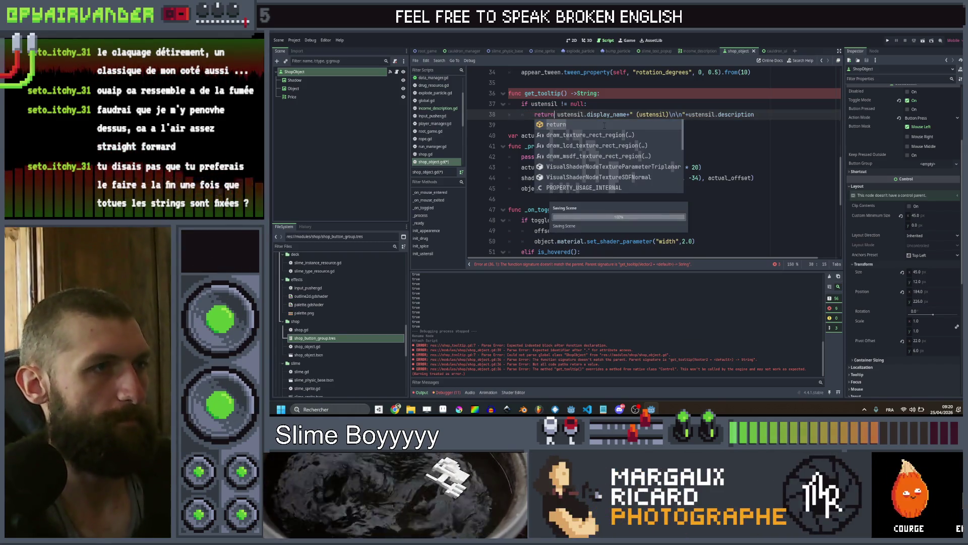
{"action": "key", "text": "Escape"}
Duplicate the utensil if-block twice below the original.
{"action": "key", "text": "End"}
{"action": "key", "text": "shift+Up"}
{"action": "key", "text": "shift+Home"}
{"action": "key", "text": "ctrl+c"}
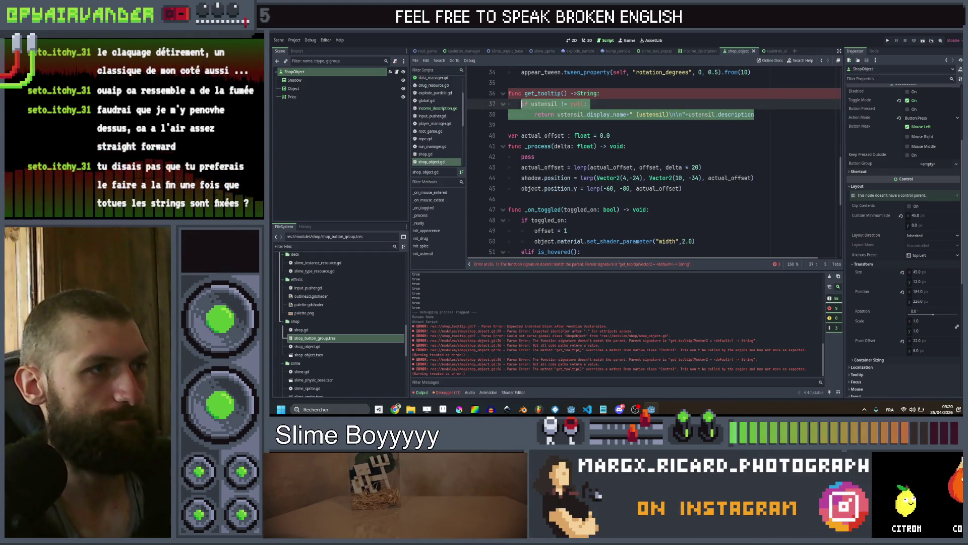
{"action": "key", "text": "Down"}
{"action": "key", "text": "End"}
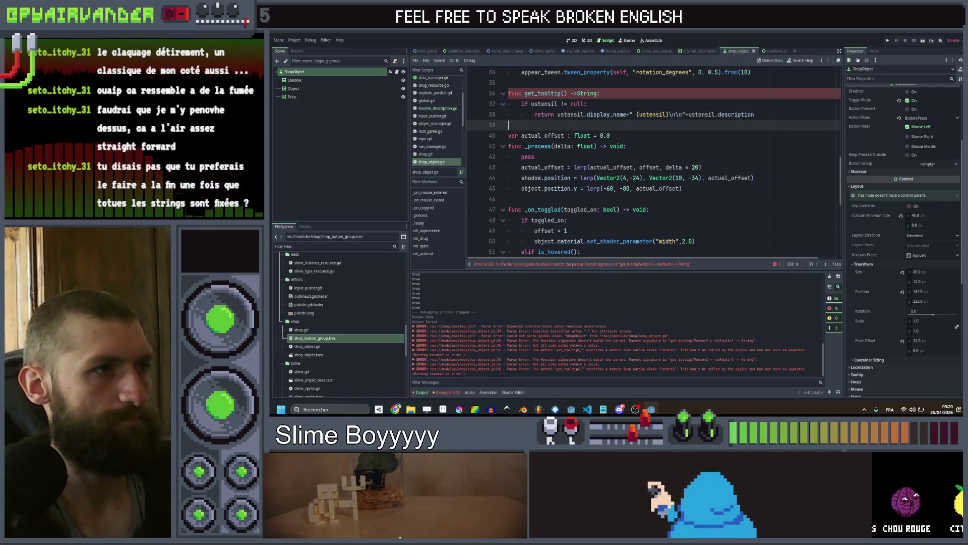
{"action": "key", "text": "Return"}
{"action": "key", "text": "ctrl+v"}
{"action": "key", "text": "Return"}
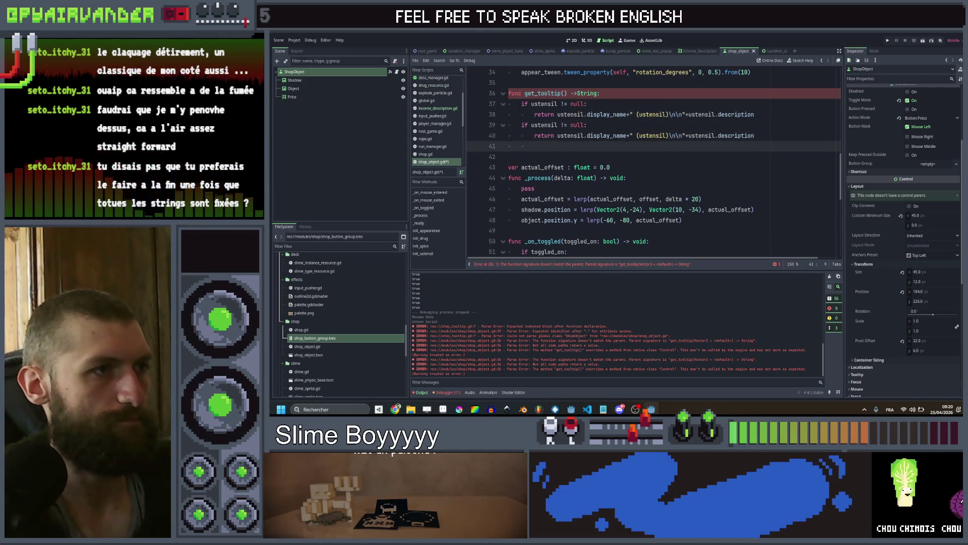
{"action": "key", "text": "ctrl+v"}
{"action": "key", "text": "Up"}
{"action": "key", "text": "Up"}
{"action": "key", "text": "Up"}
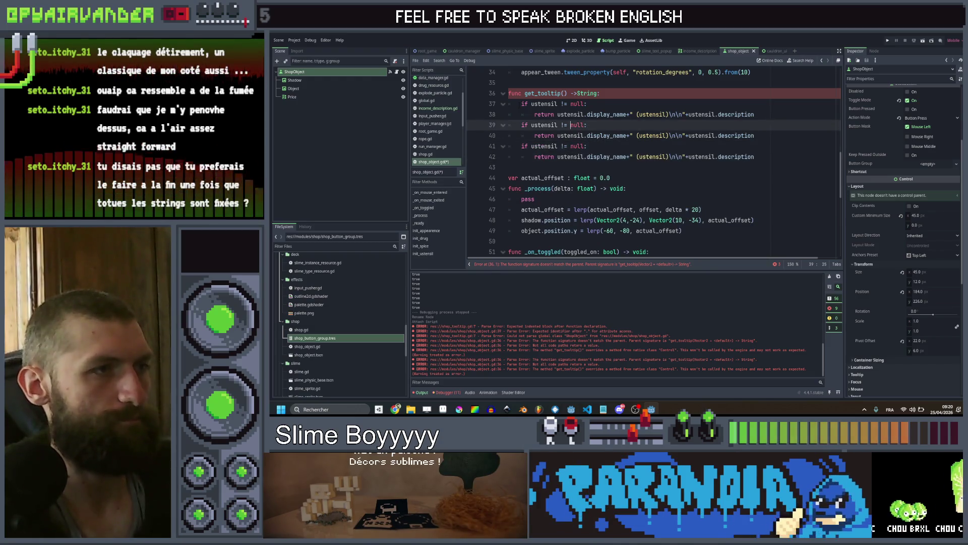
Change ustensil to drug in the second block and to spice in the third.
{"action": "key", "text": "ctrl+shift+Right"}
{"action": "type", "text": "drug"}
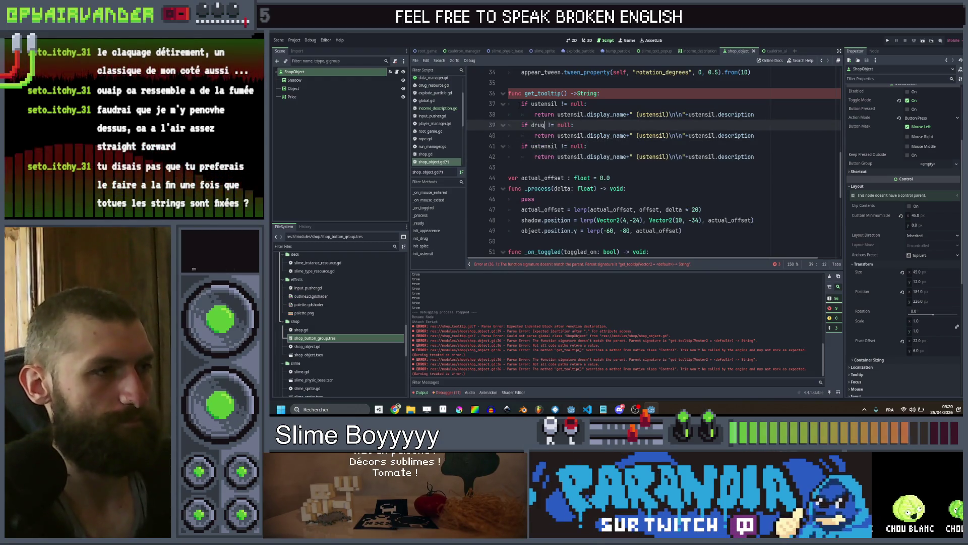
{"action": "key", "text": "Escape"}
{"action": "key", "text": "Down"}
{"action": "key", "text": "Down"}
{"action": "key", "text": "ctrl+shift+Right"}
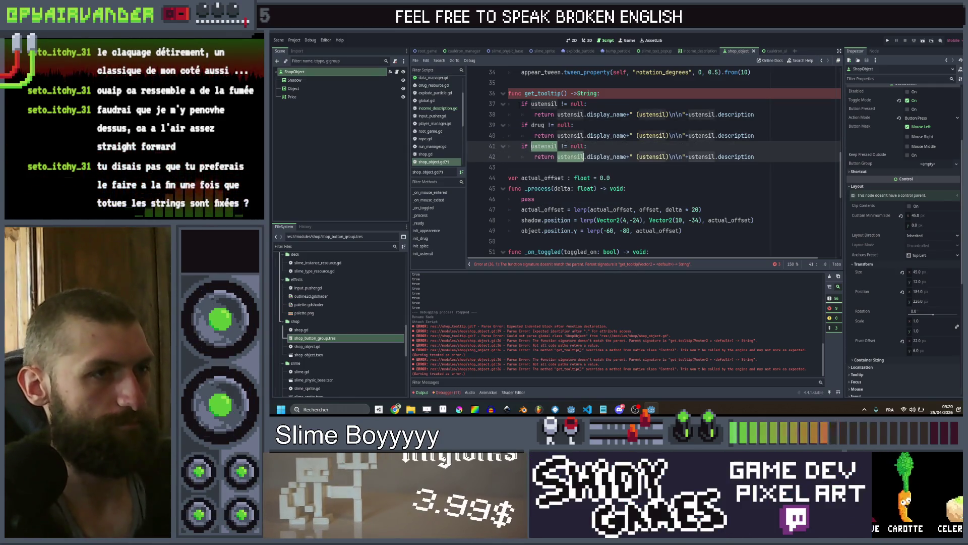
{"action": "type", "text": "spice"}
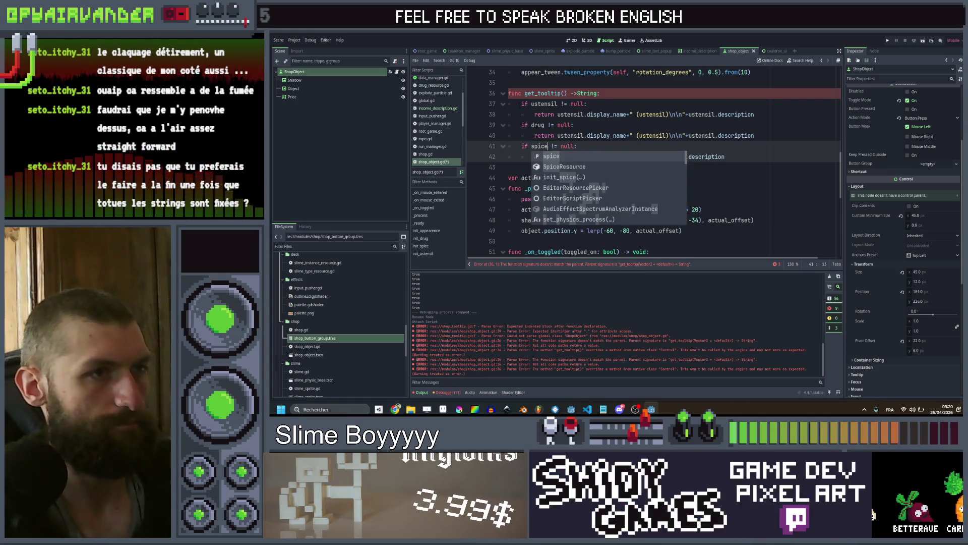
{"action": "key", "text": "Up"}
{"action": "key", "text": "Up"}
{"action": "left_click", "coordinate": [585, 135]}
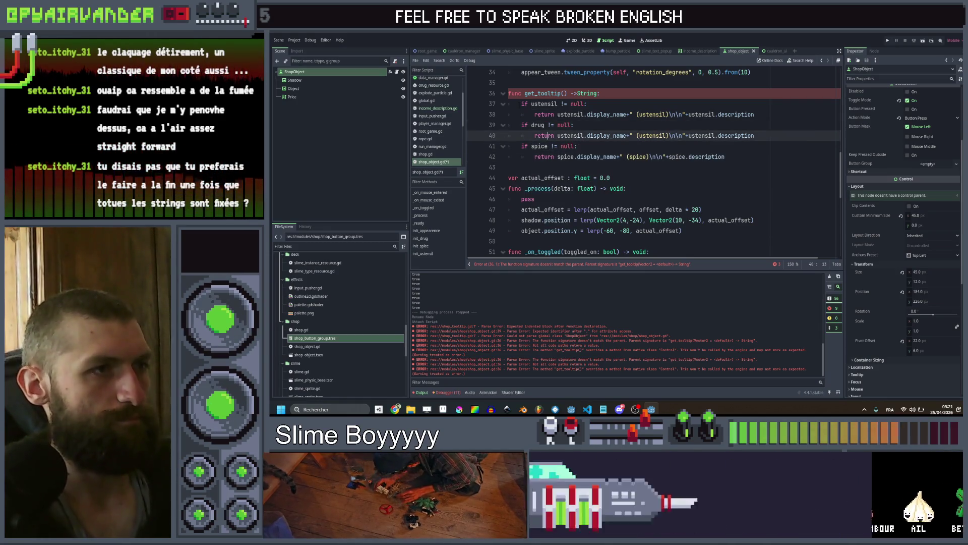
{"action": "key", "text": "ctrl+d"}
{"action": "key", "text": "ctrl+d"}
{"action": "type", "text": "drug"}
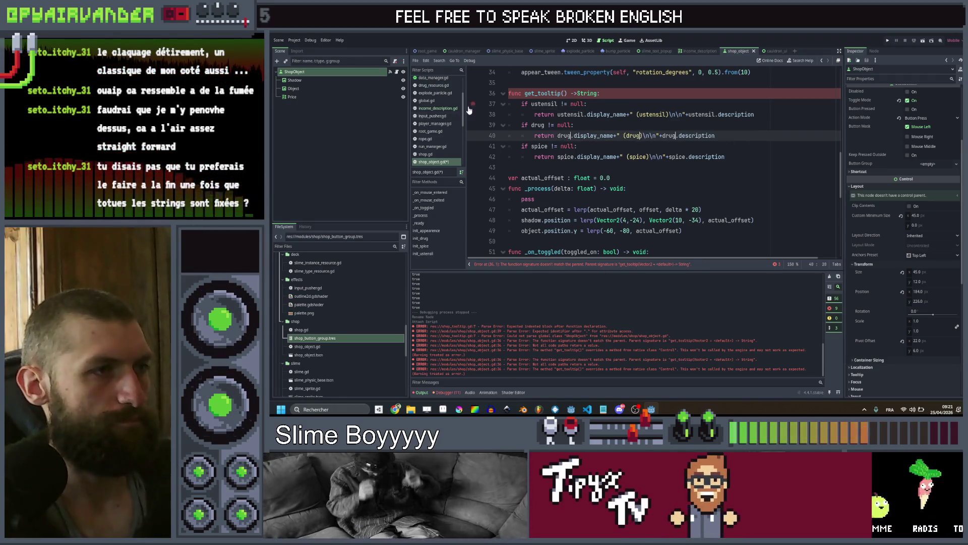
Add a fallback return "" after the spice block and save.
{"action": "left_click", "coordinate": [577, 145]}
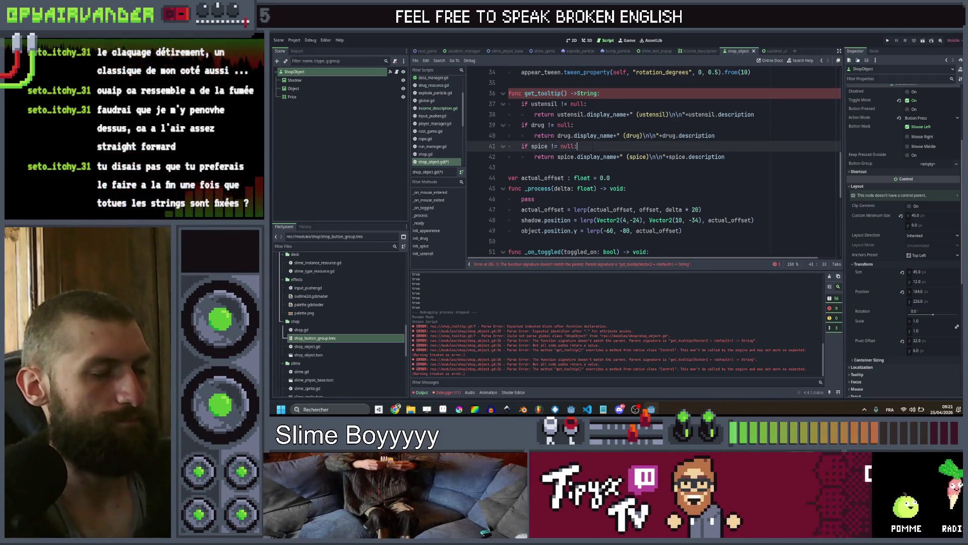
{"action": "left_click", "coordinate": [749, 157]}
{"action": "key", "text": "Return"}
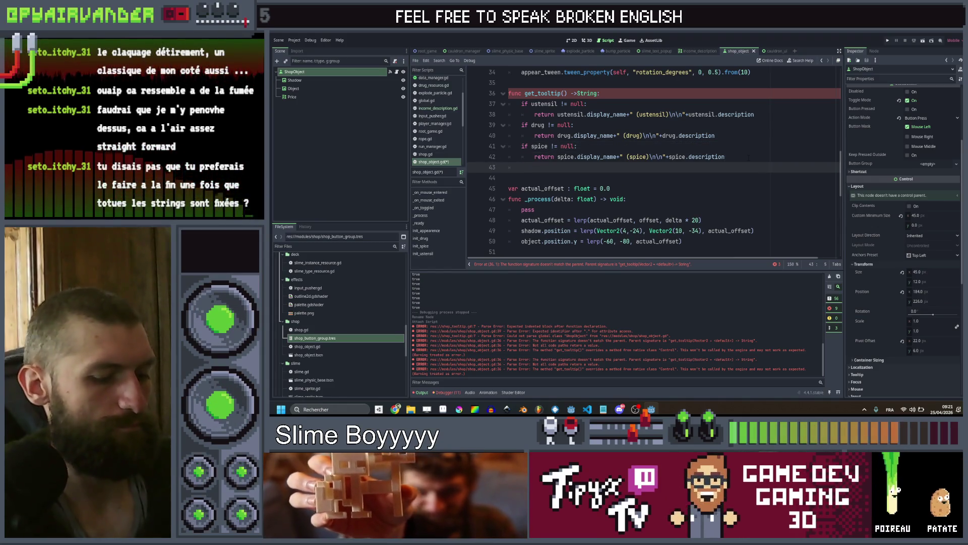
{"action": "type", "text": "return \""}
{"action": "key", "text": "ctrl+s"}
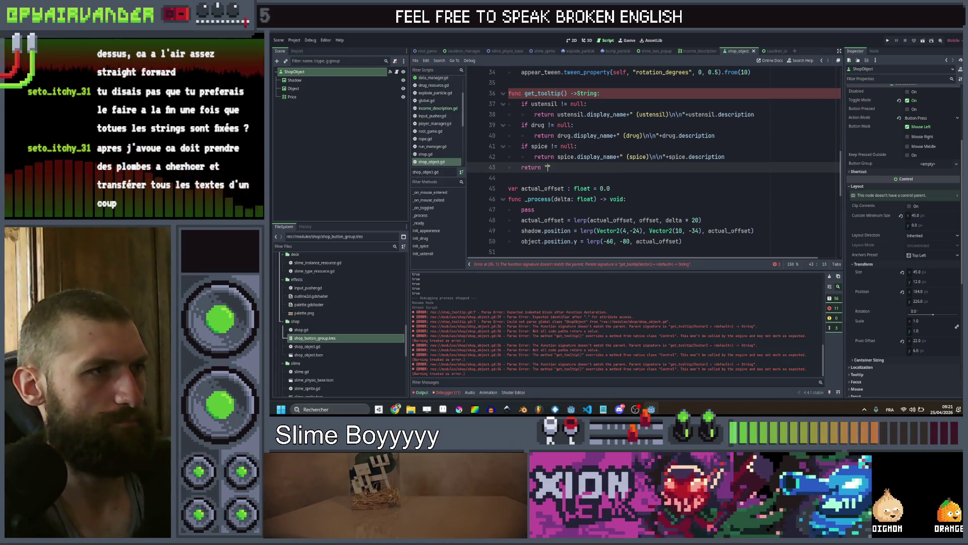
Rename the function get_tooltip to get_tooltip_info and save.
{"action": "double_click", "coordinate": [554, 94]}
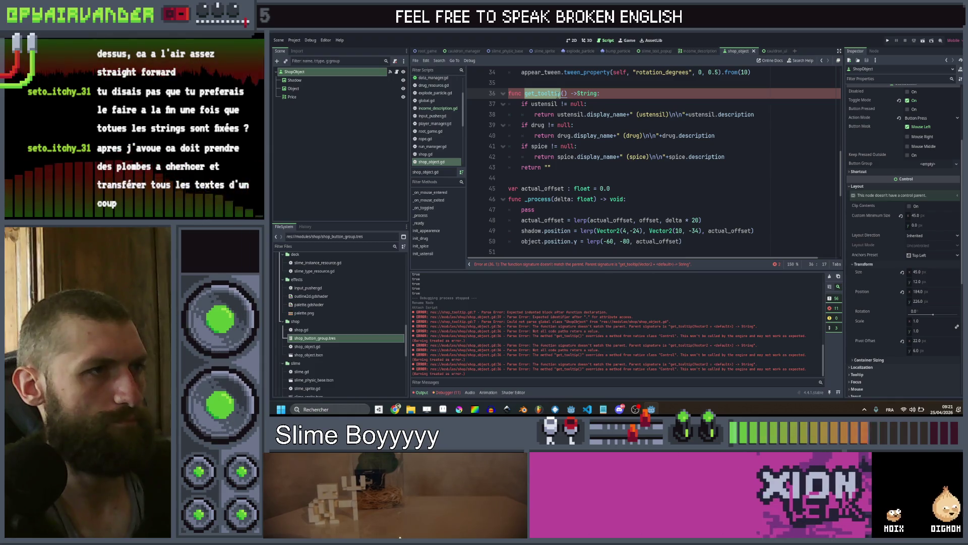
{"action": "key", "text": "Right"}
{"action": "type", "text": "_info"}
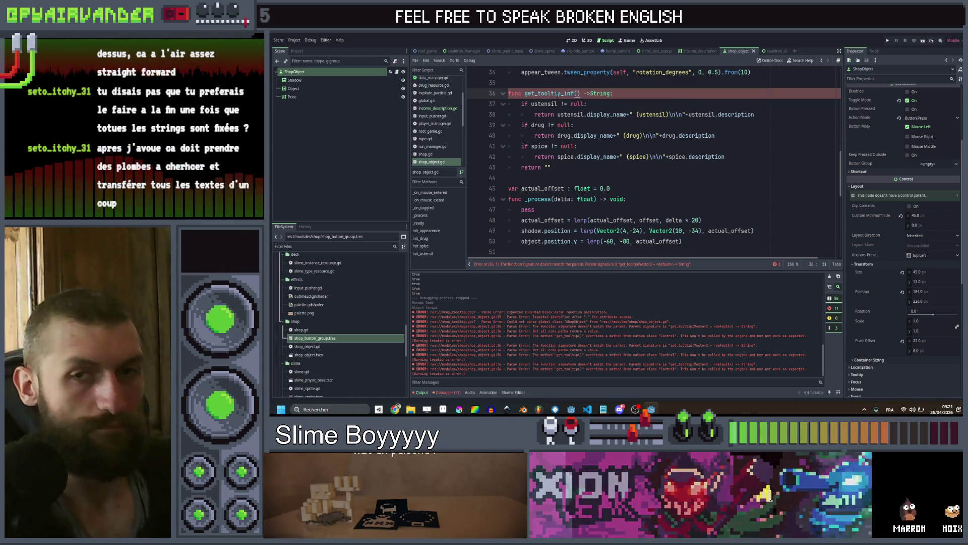
{"action": "key", "text": "ctrl+s"}
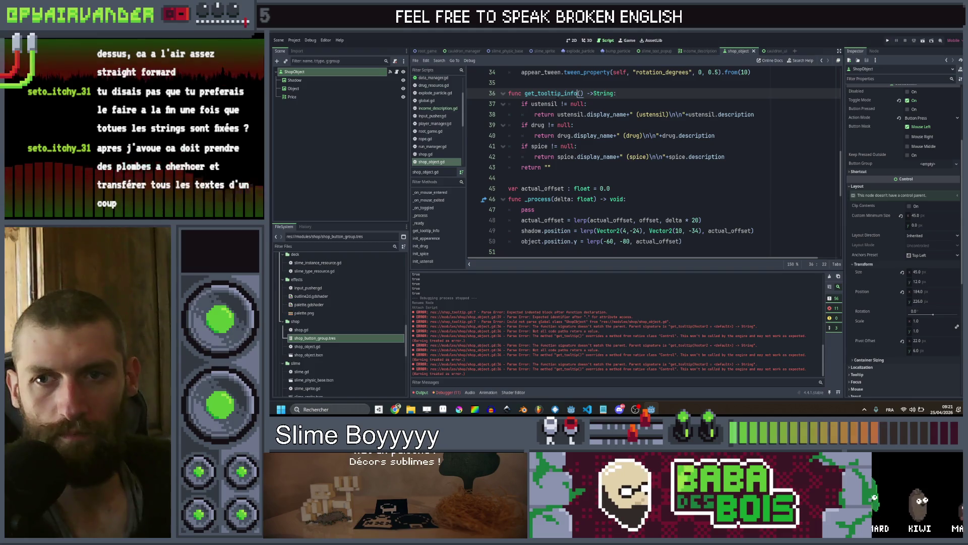